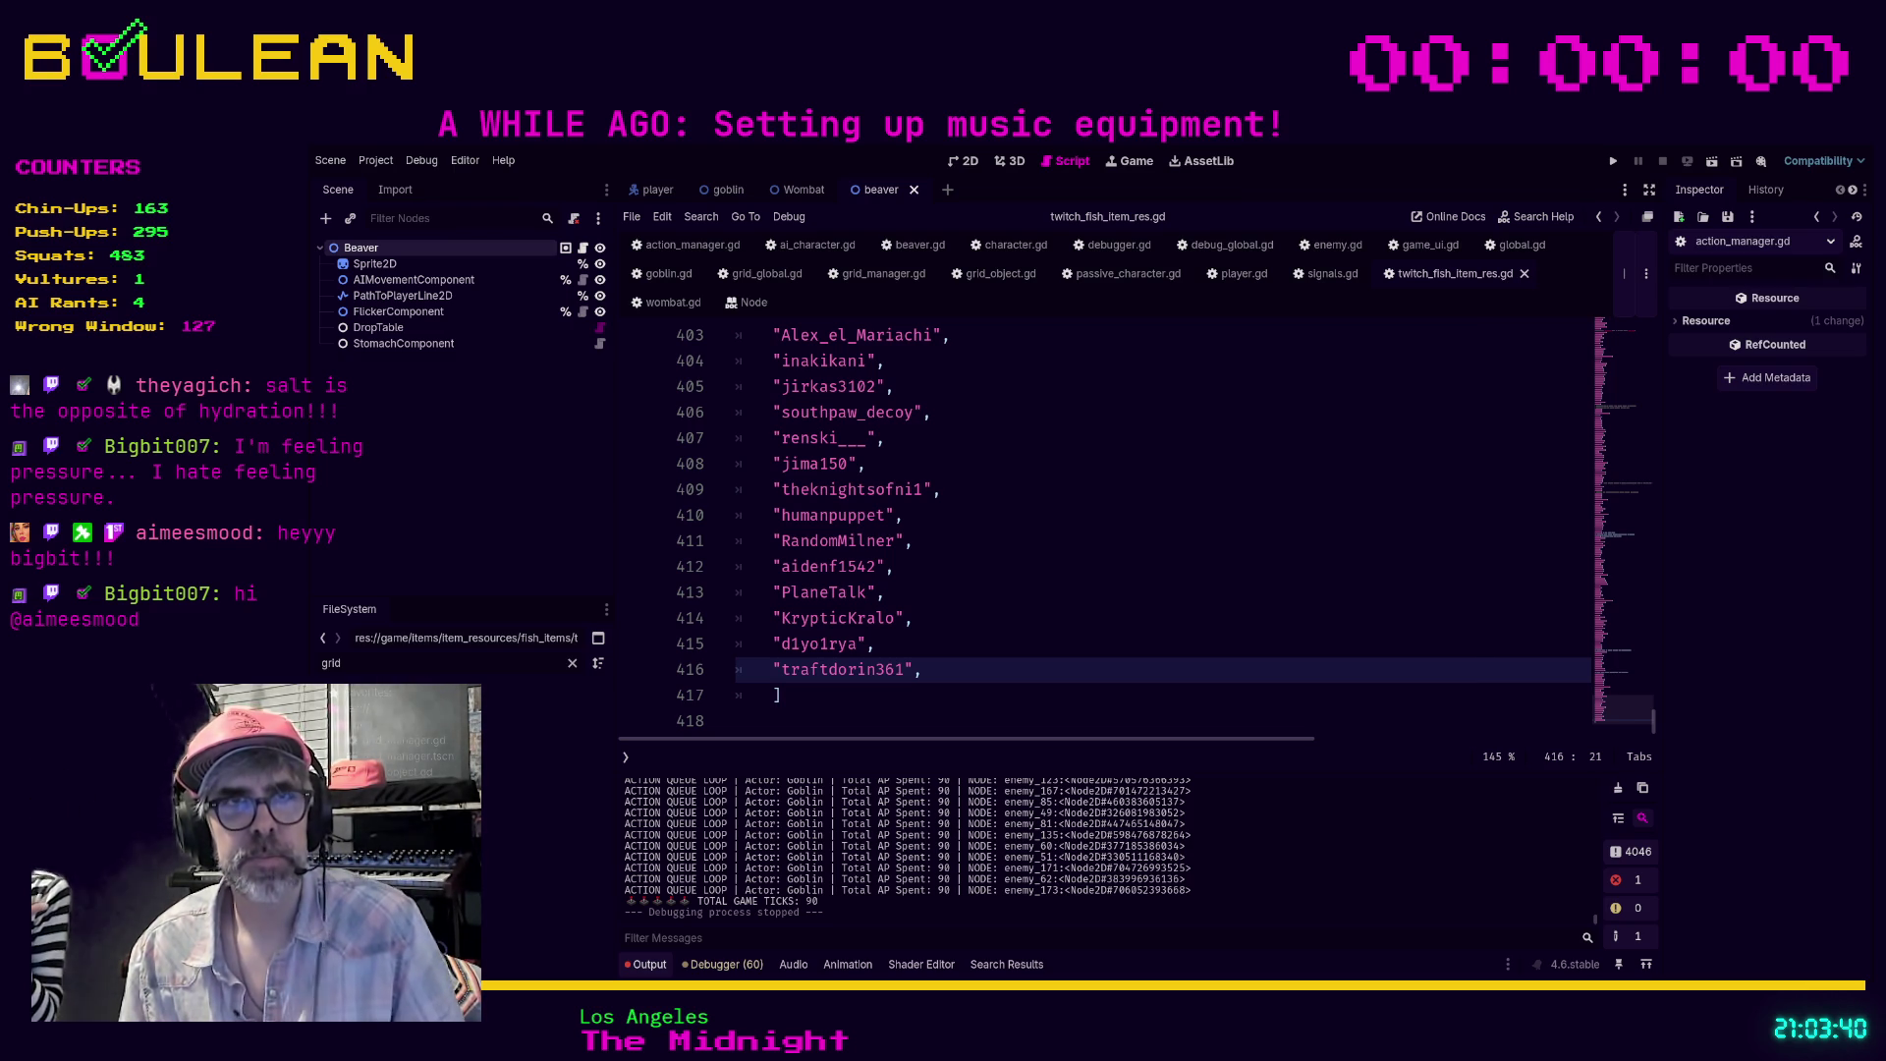
Switch to the ai_character.gd script and put the cursor on empty line 5
click(949, 688)
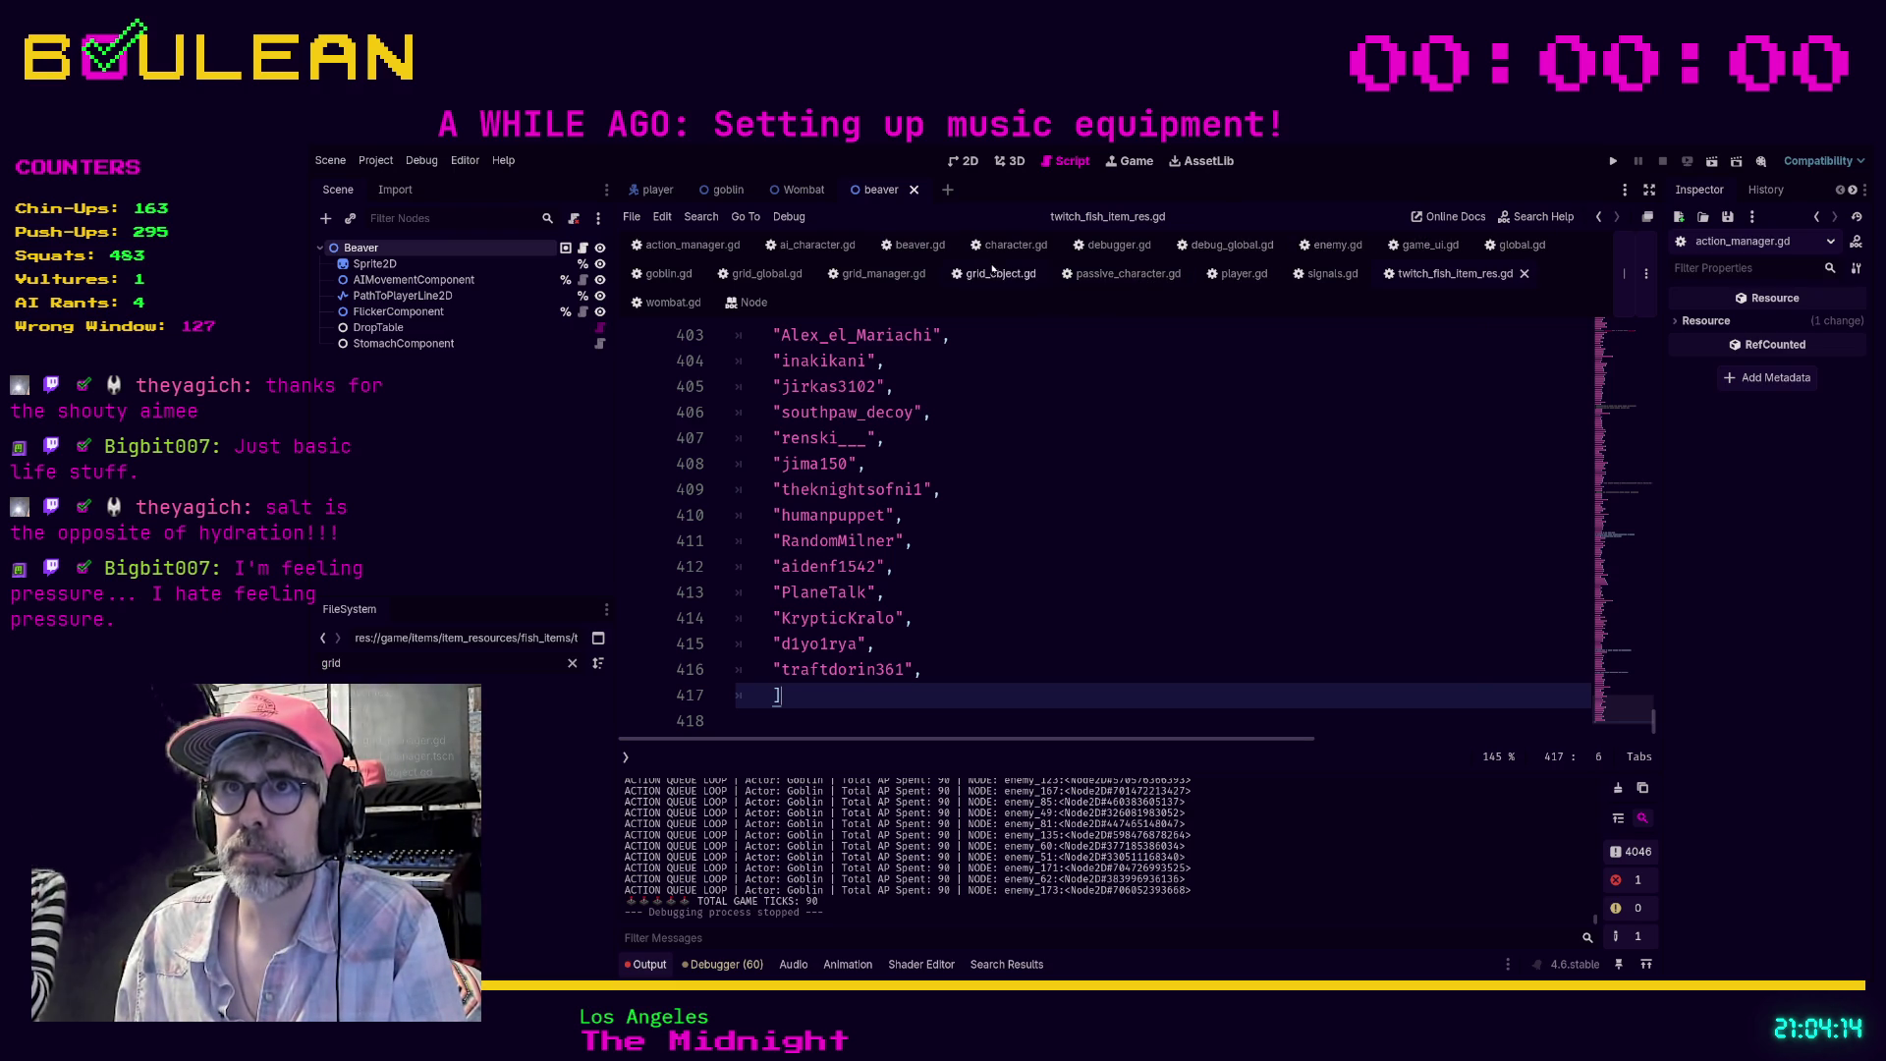
click(816, 245)
click(1092, 425)
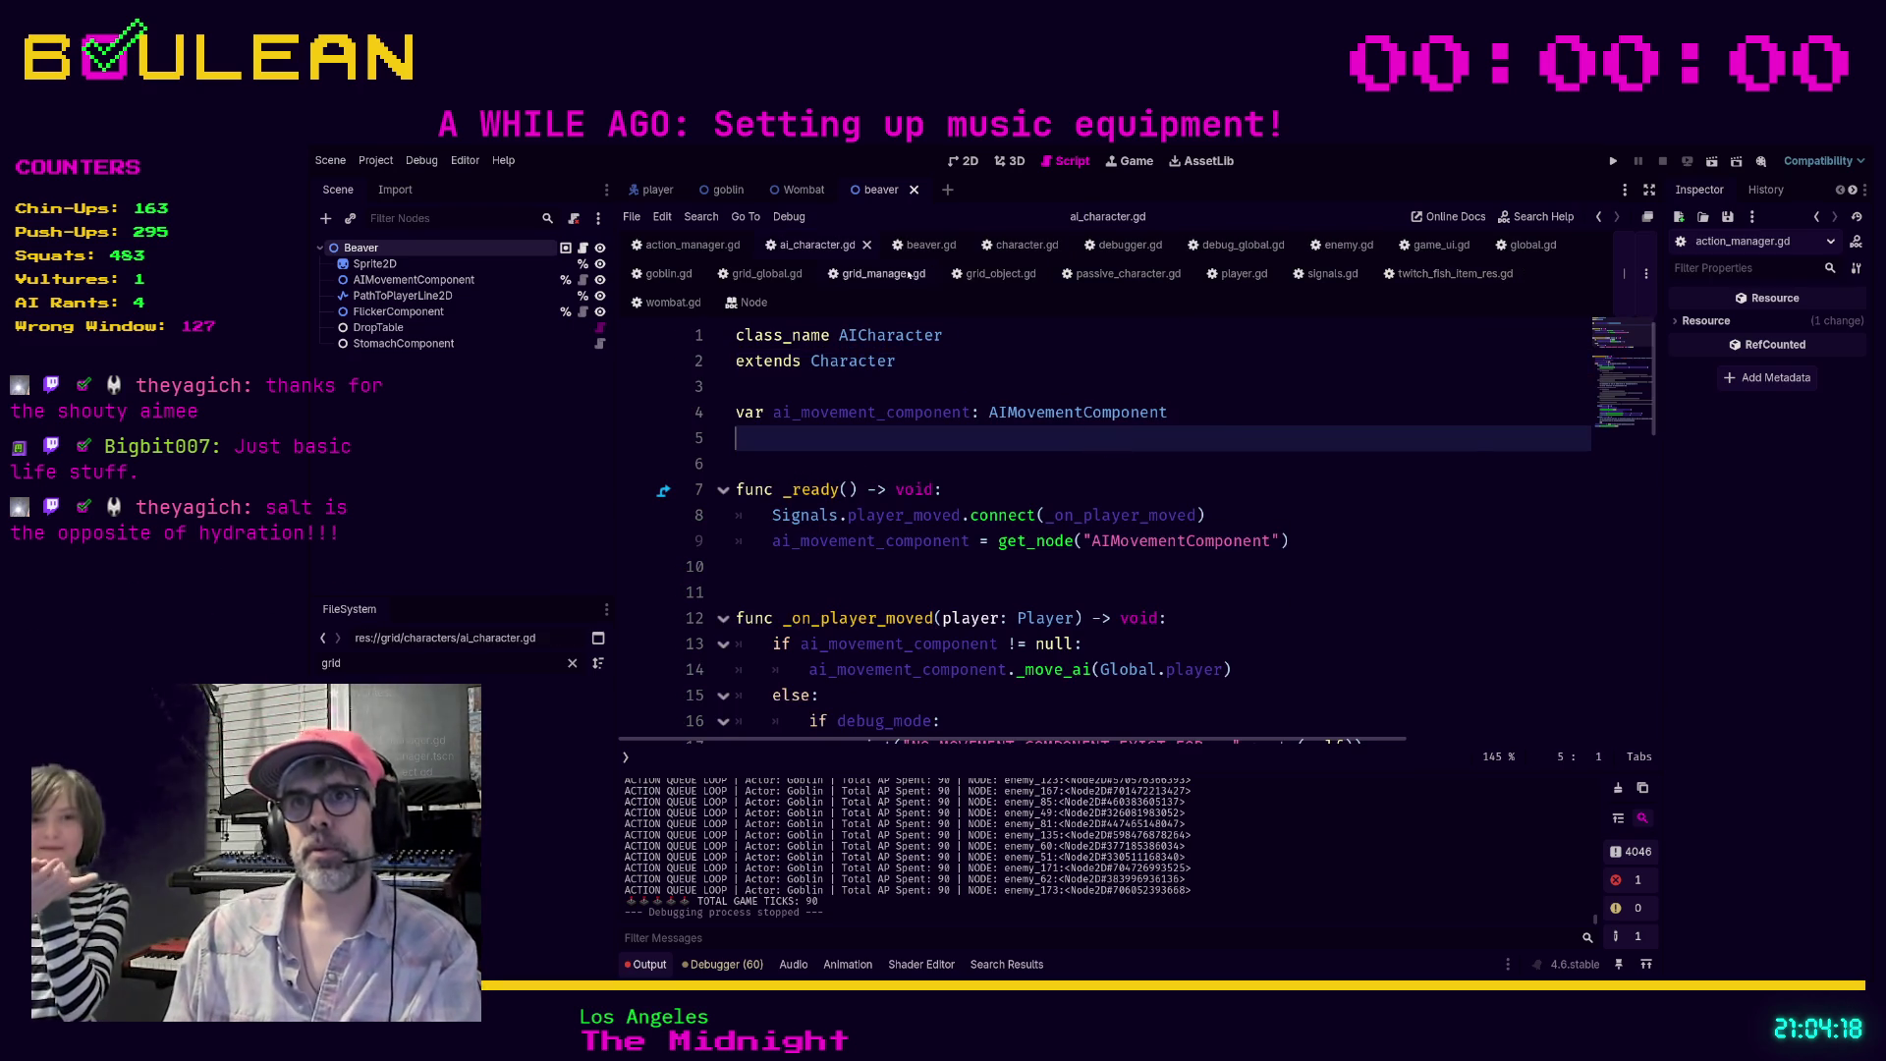
Switch to action_manager.gd, move down to process_queue's take_next_action line, and start a find
click(687, 245)
click(1231, 506)
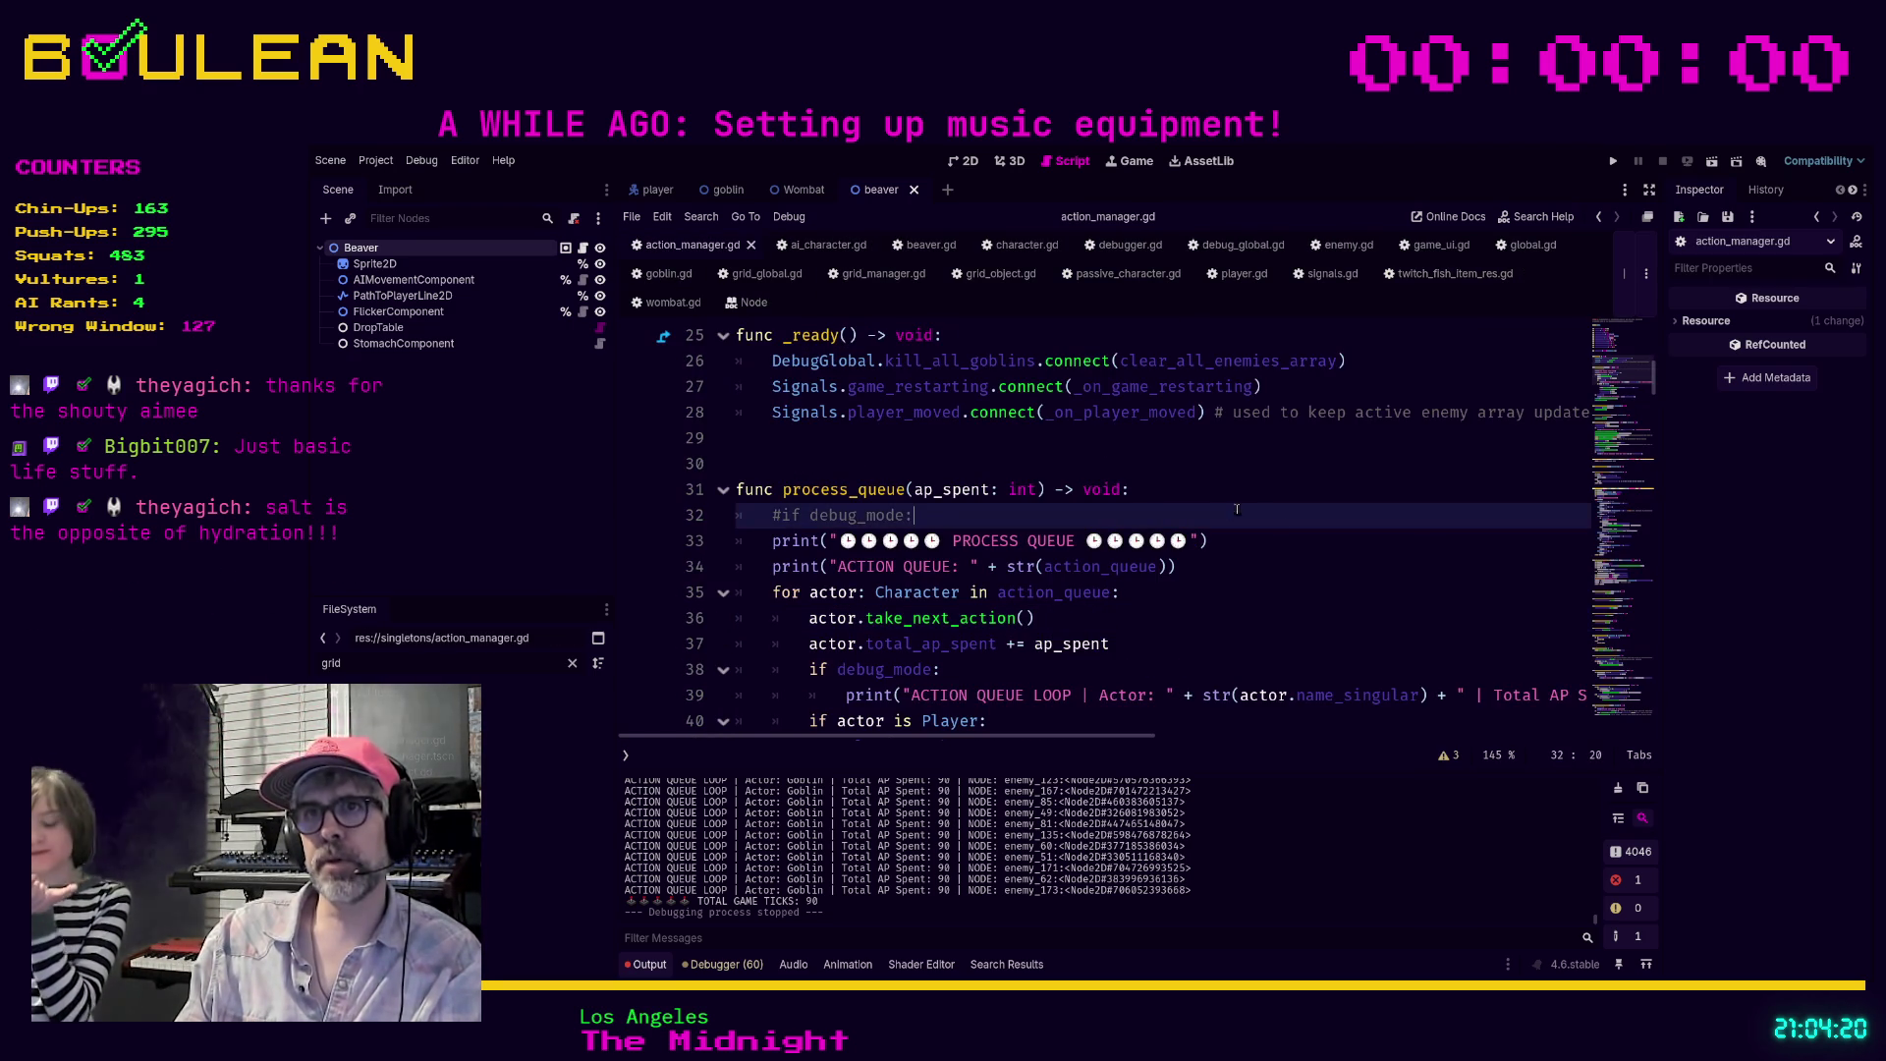
scroll(1515, 551, down, 1)
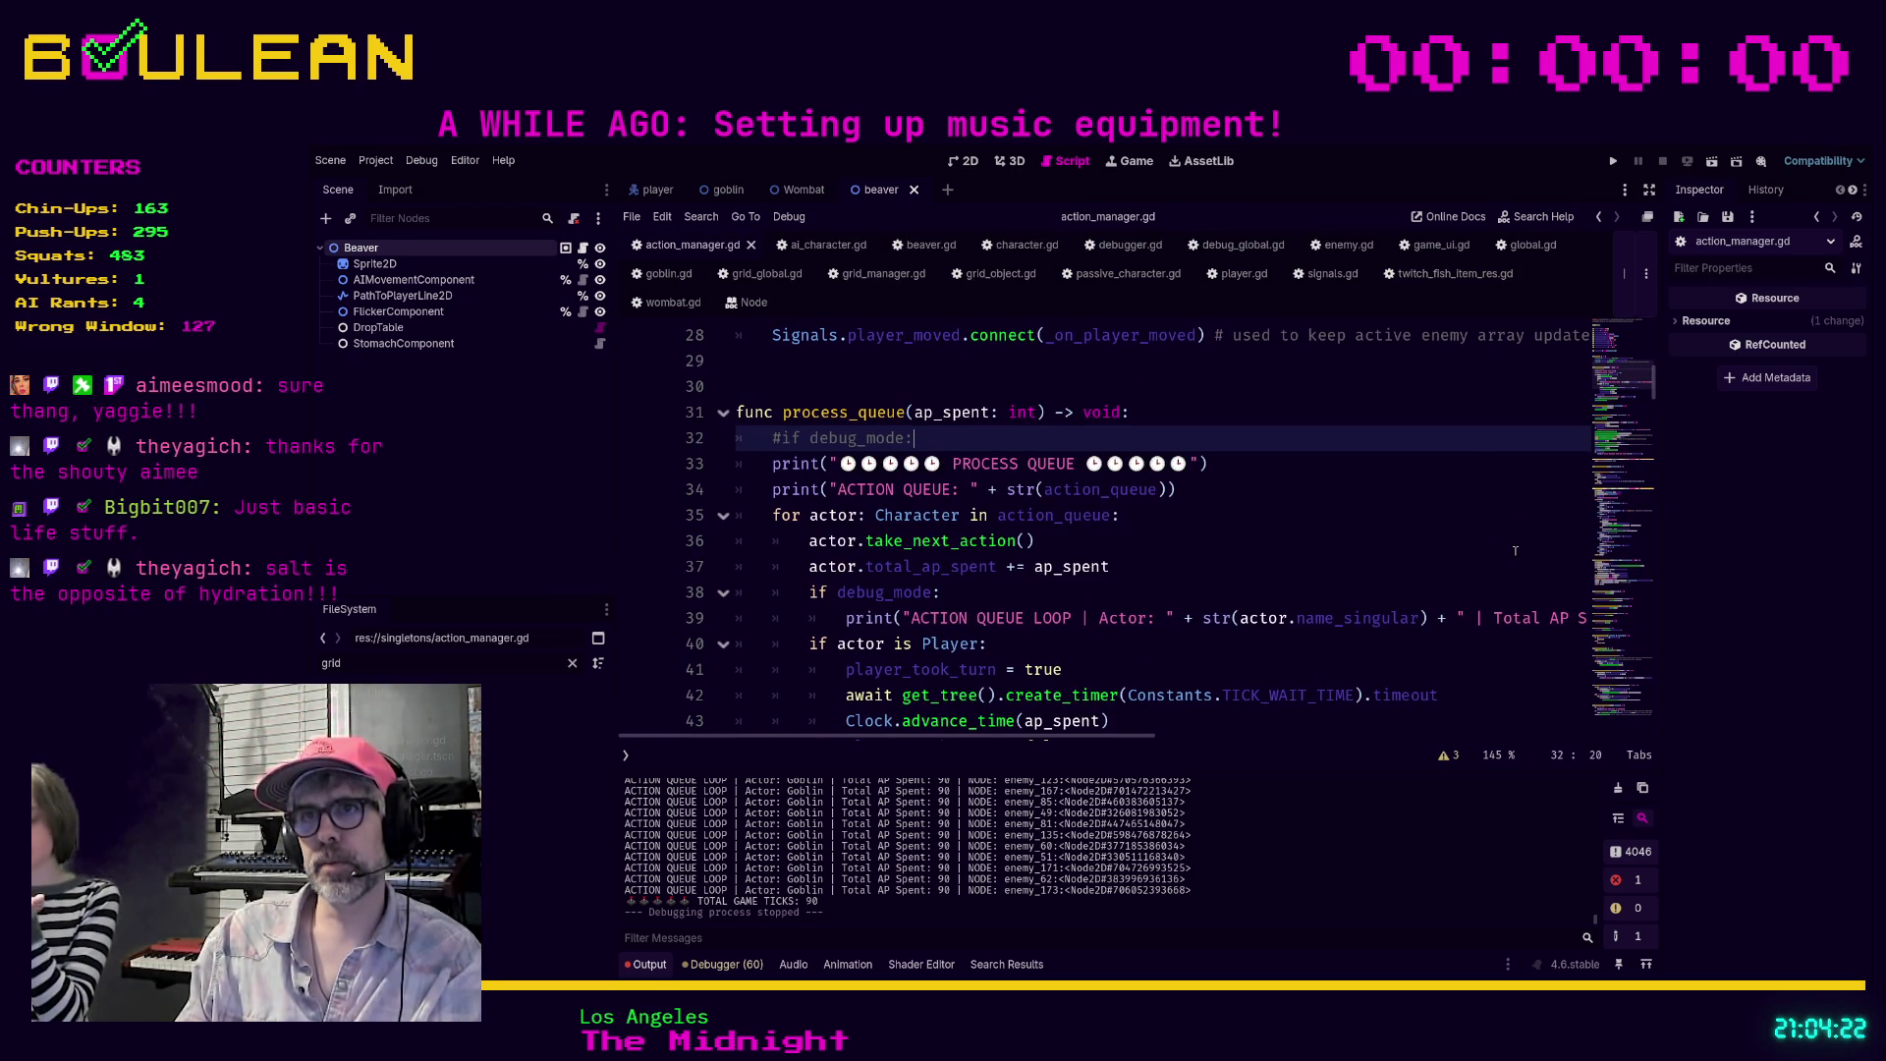
click(1419, 539)
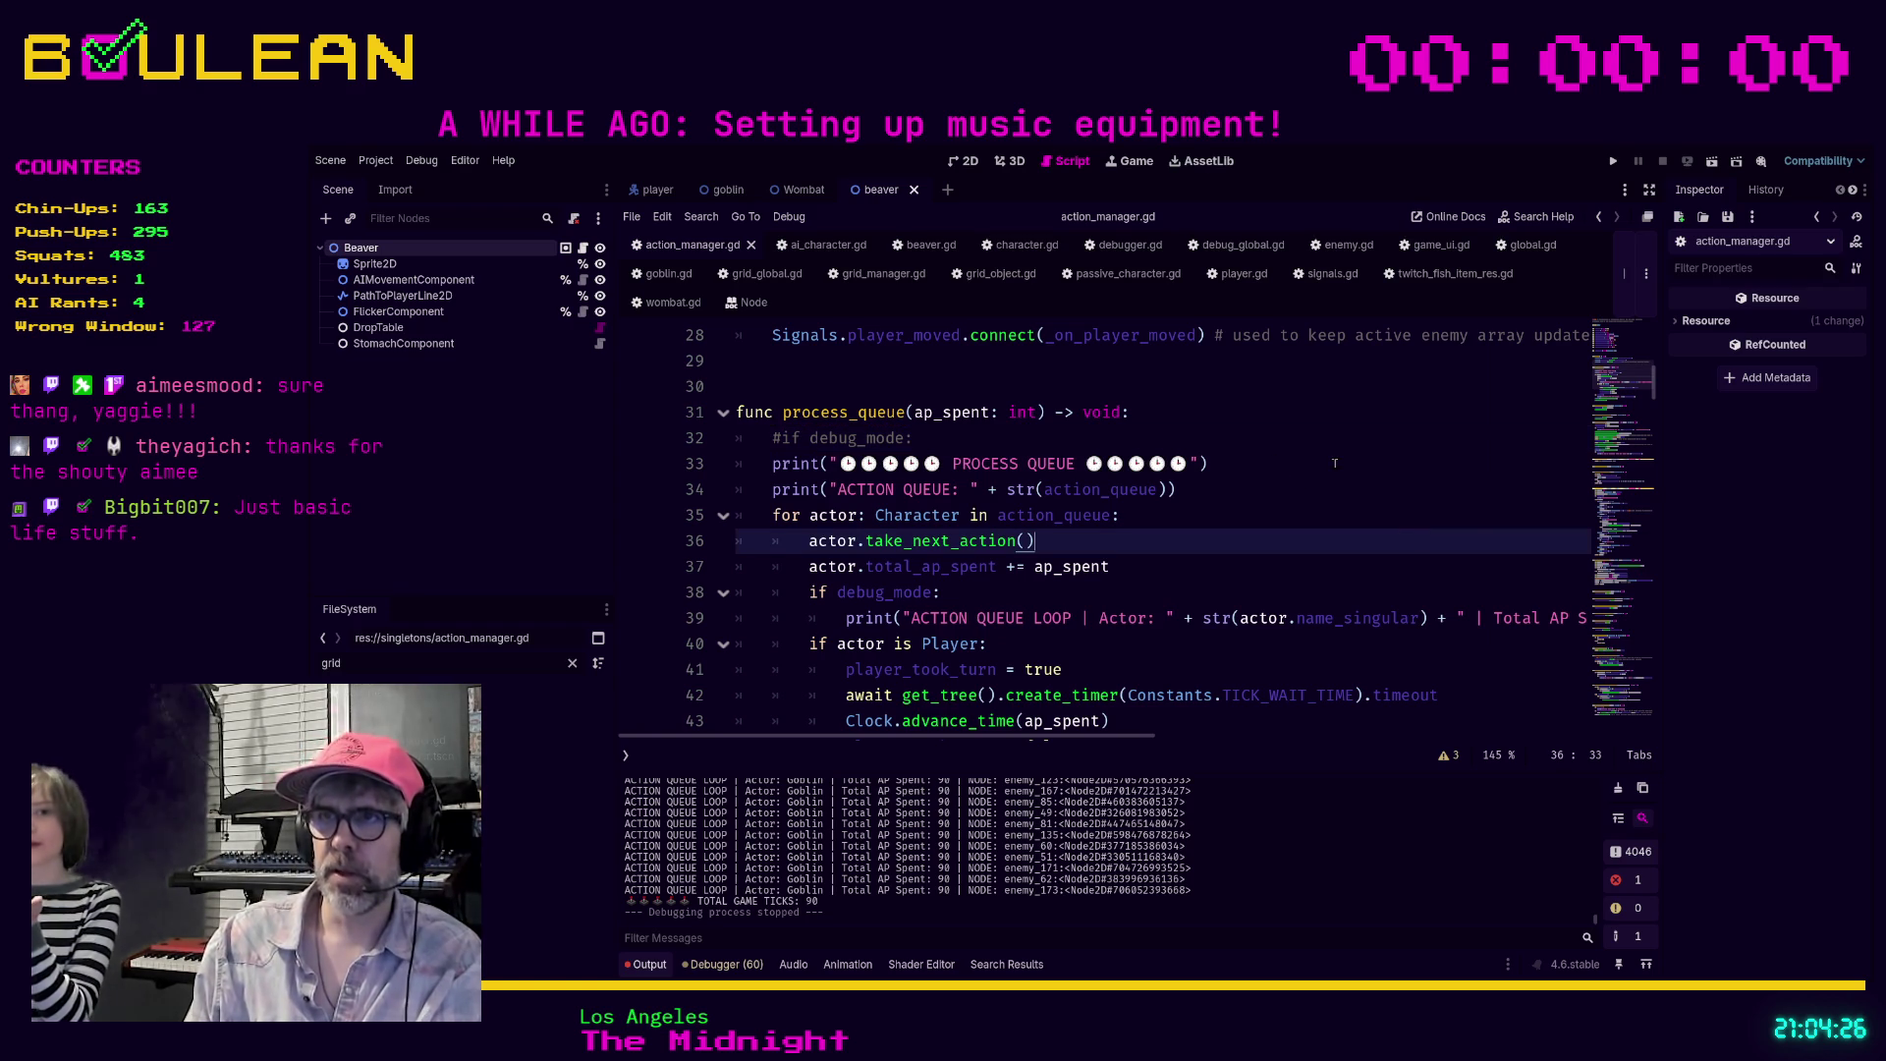
key(ctrl+f)
Search action_manager.gd for action_queue, then move to blank line 56 below add_to_action_queue
text(action)
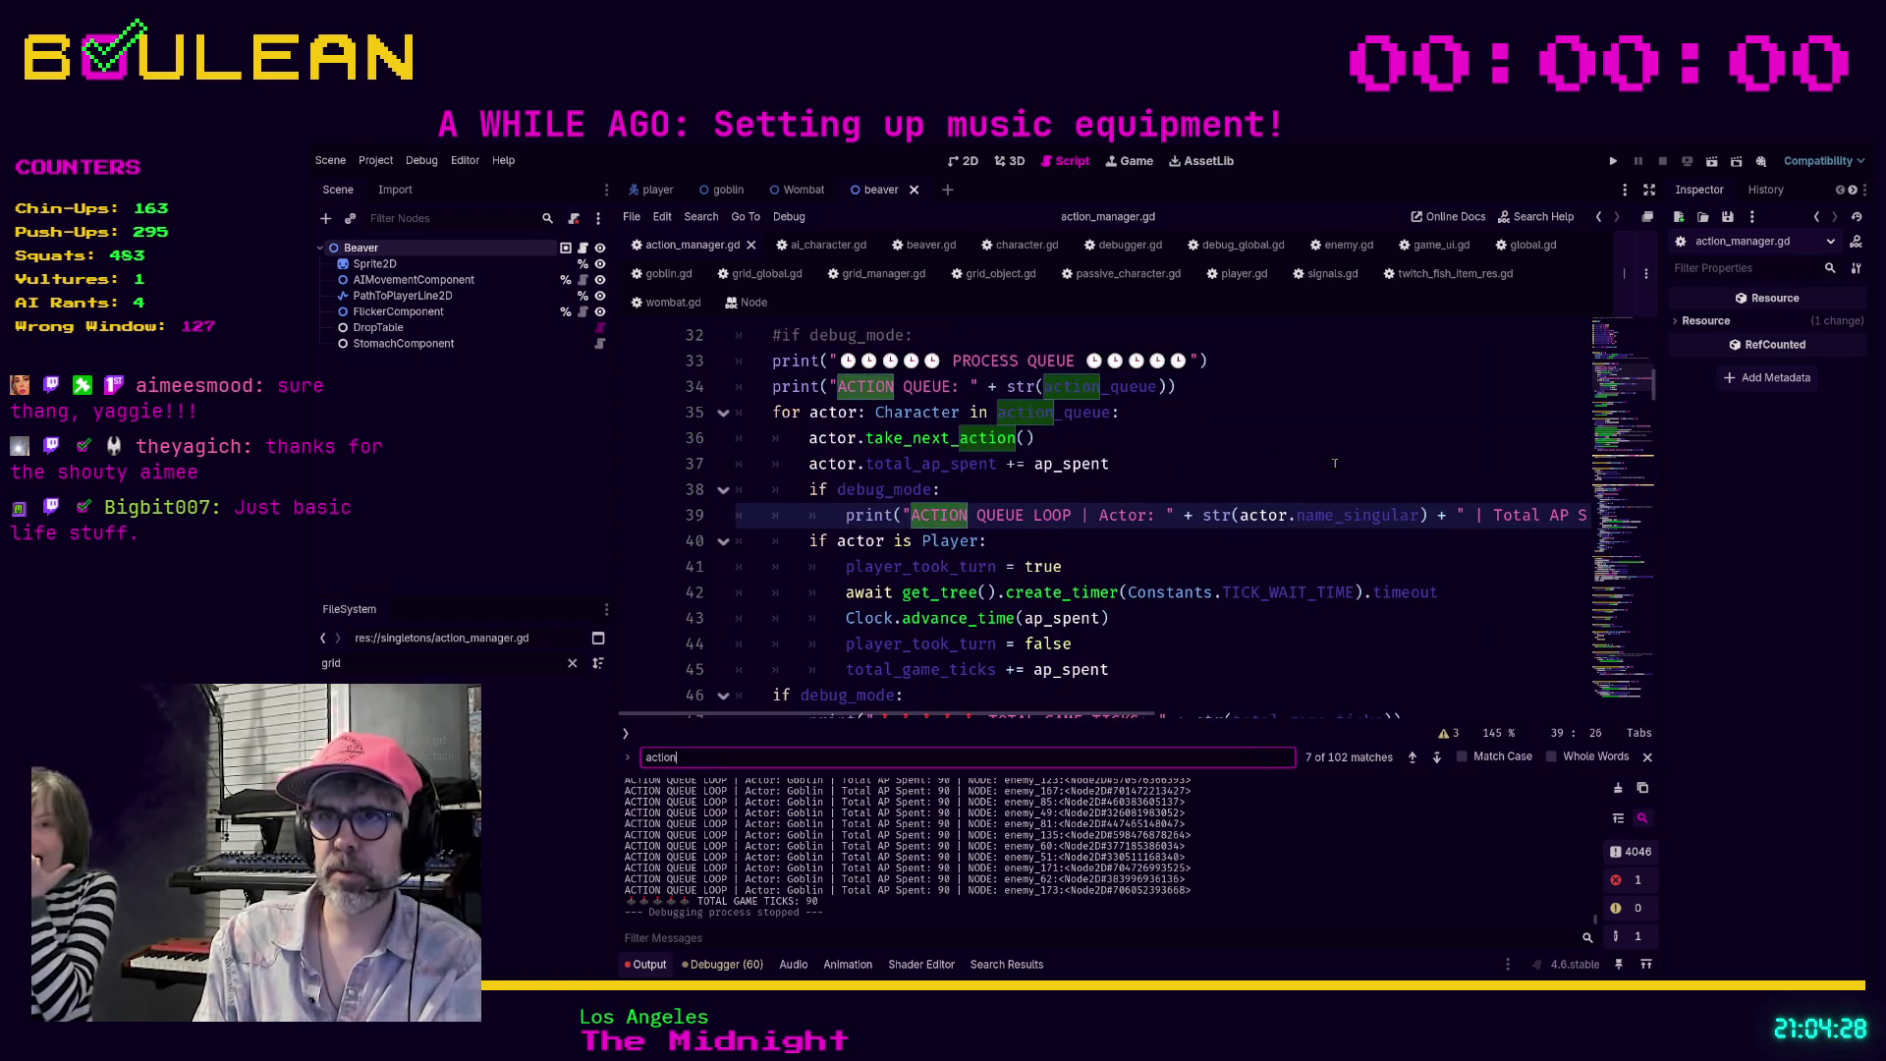
text(_queue)
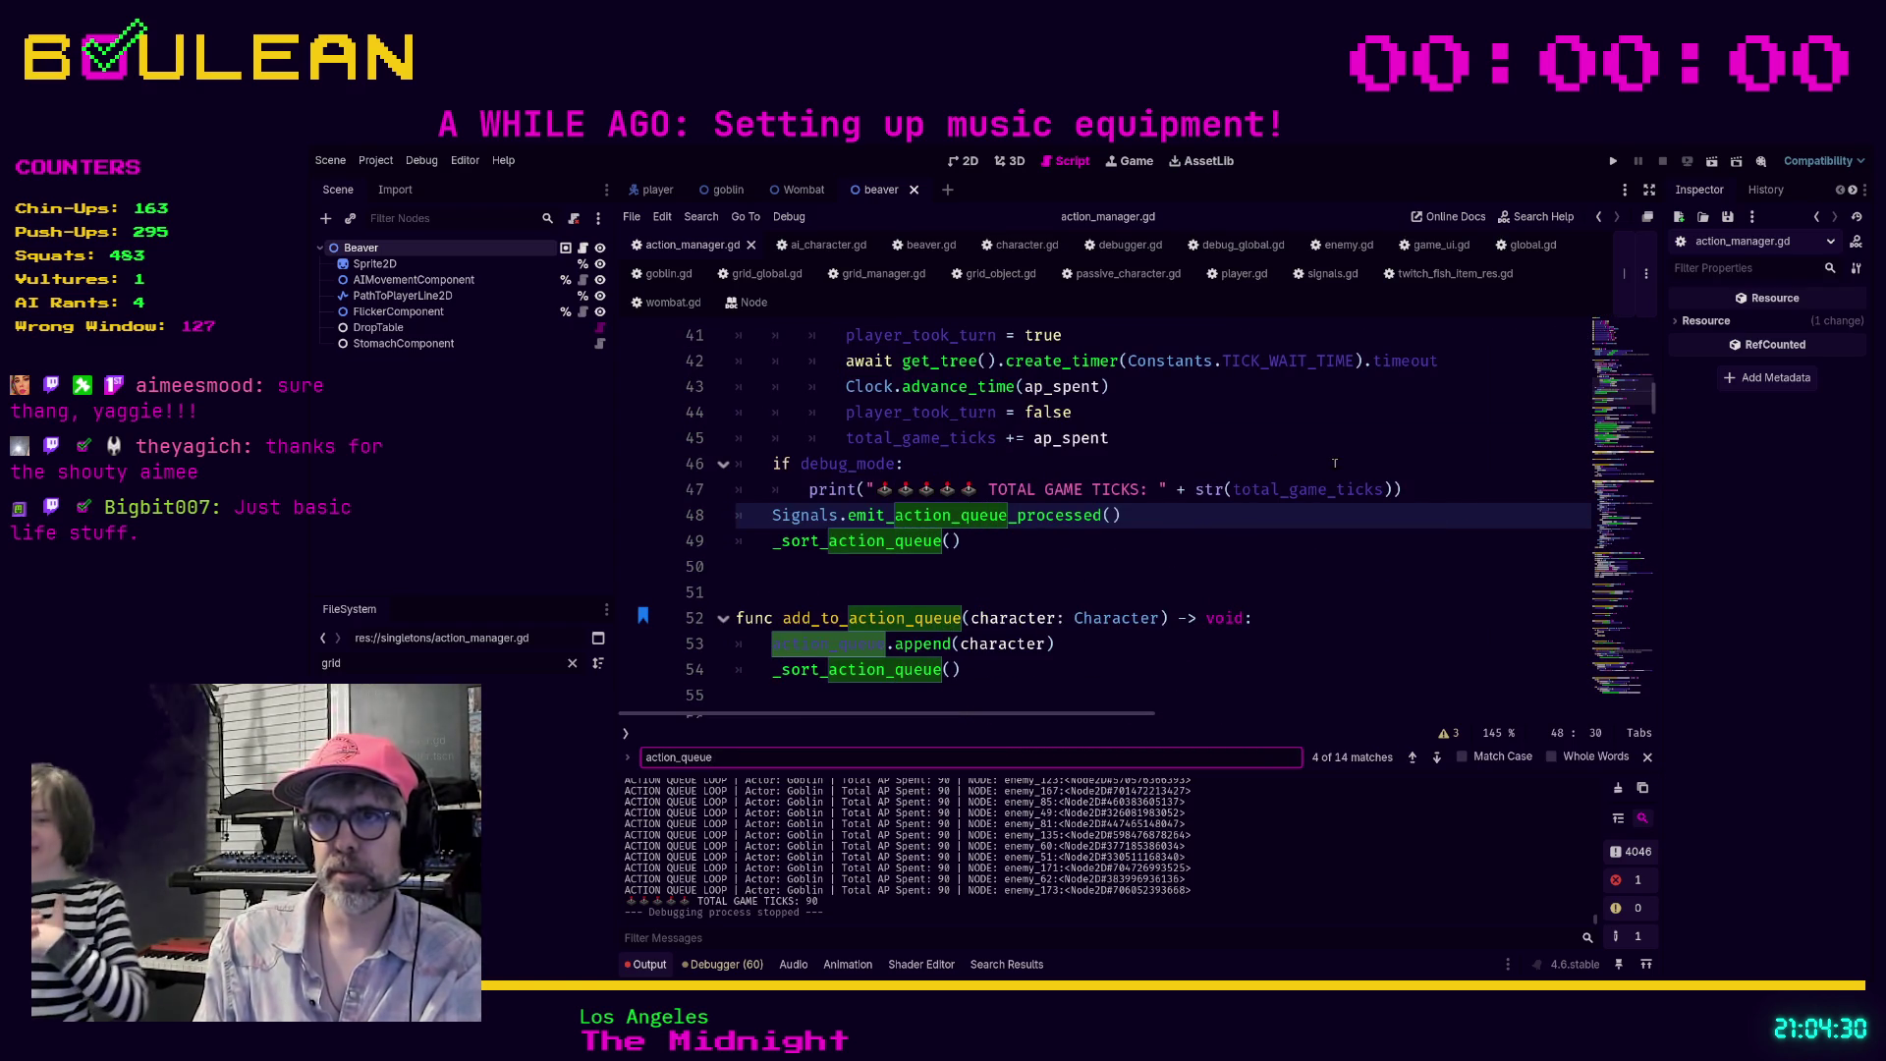
click(1086, 669)
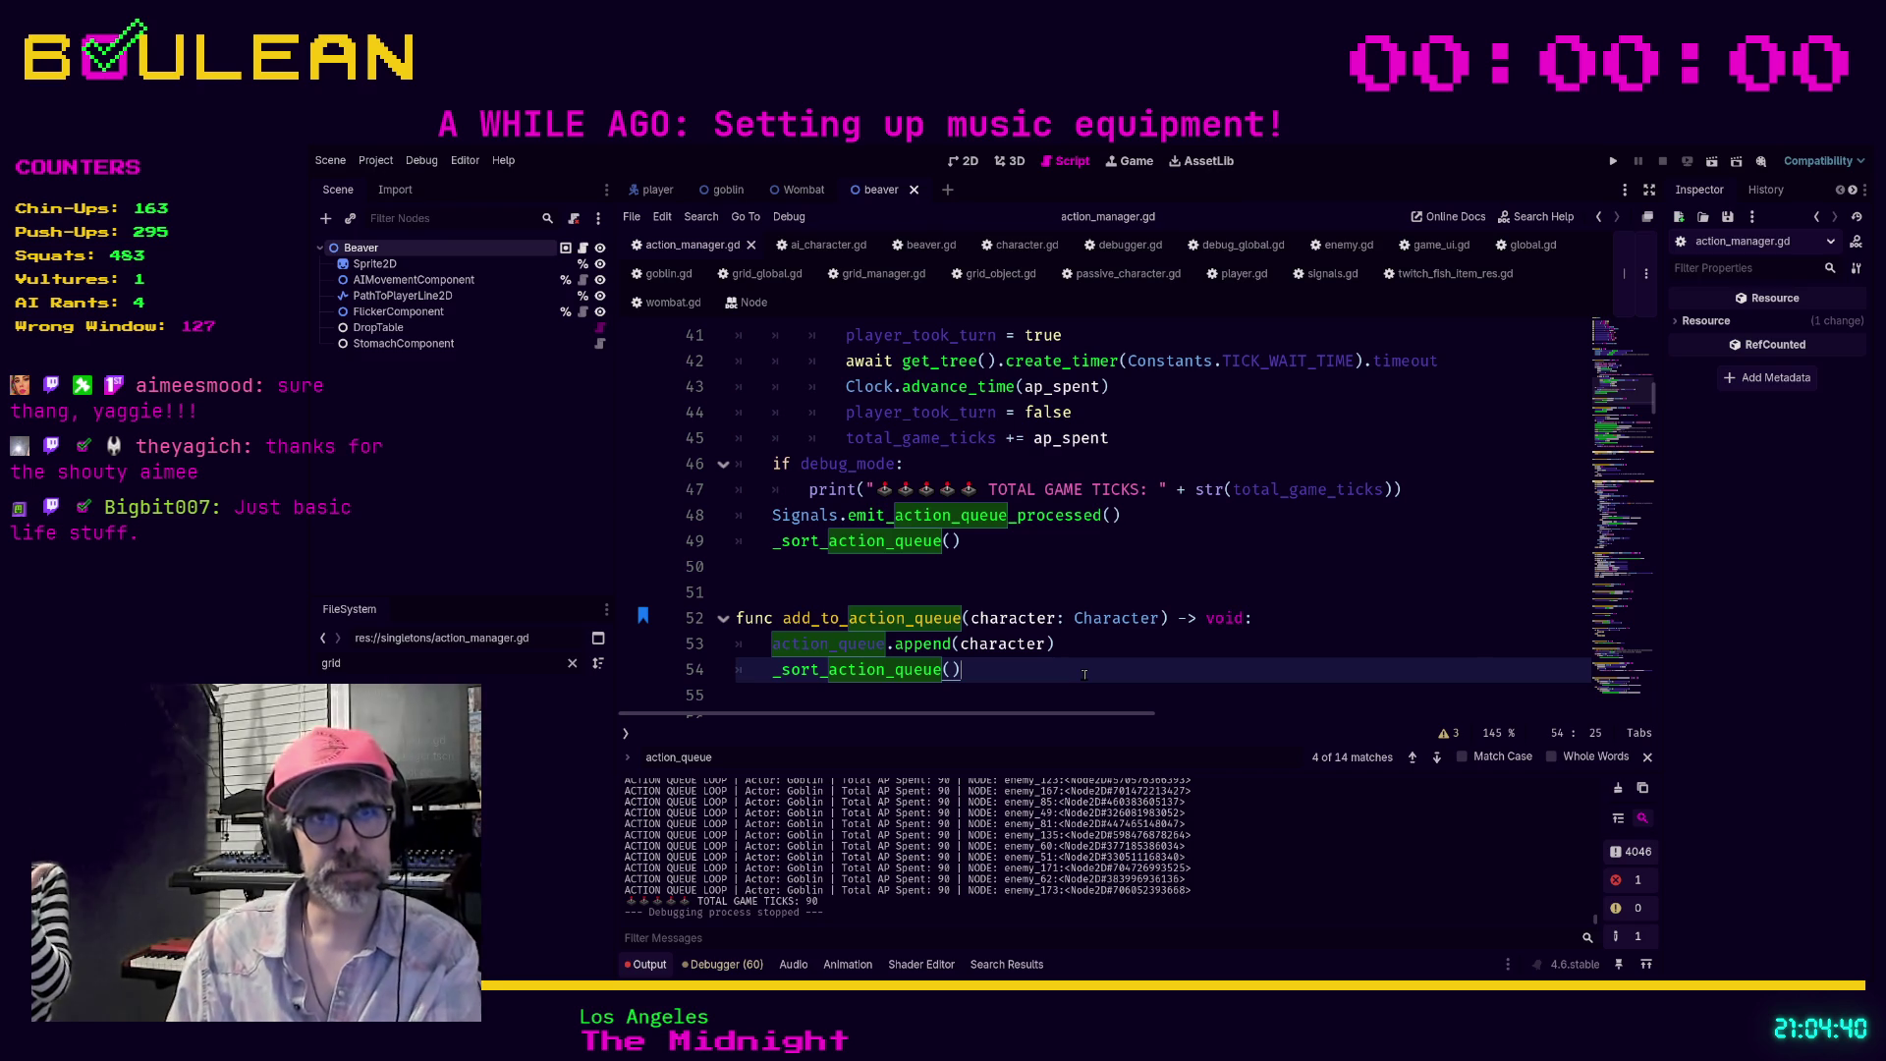
scroll(1097, 666, down, 1)
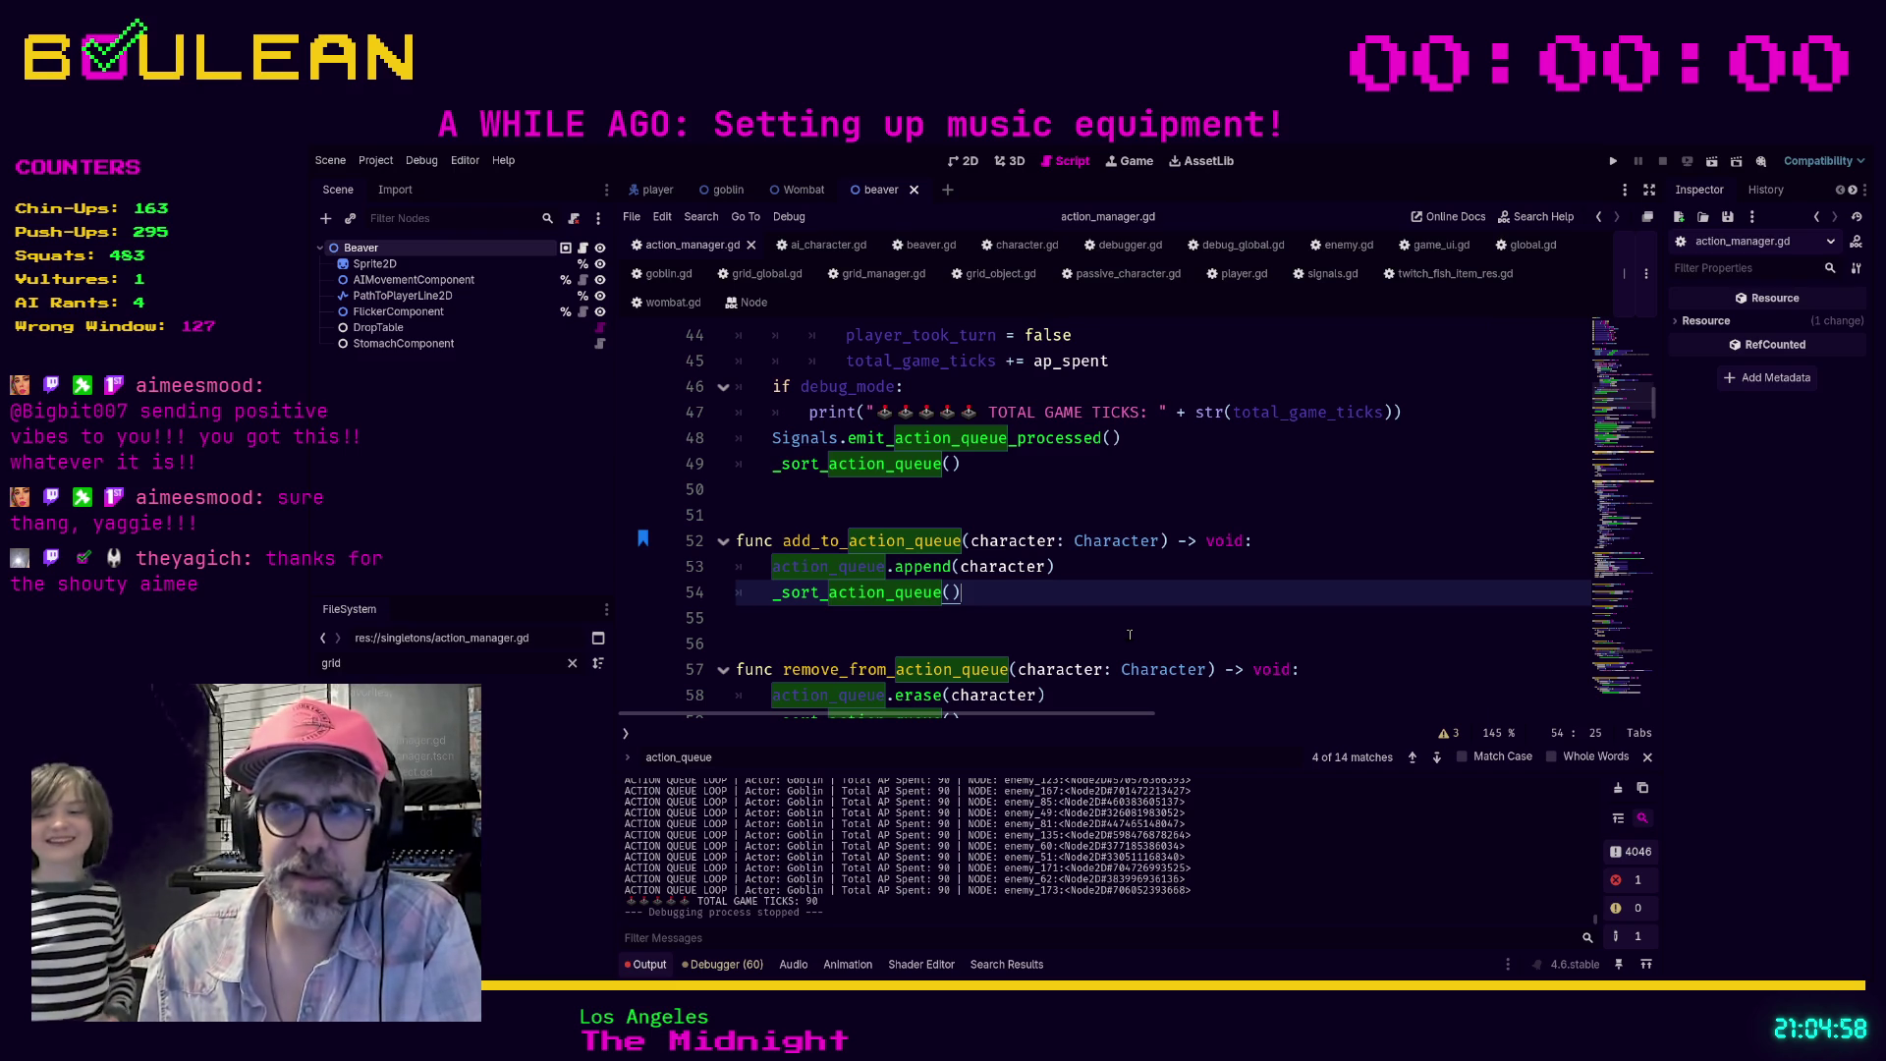
click(963, 644)
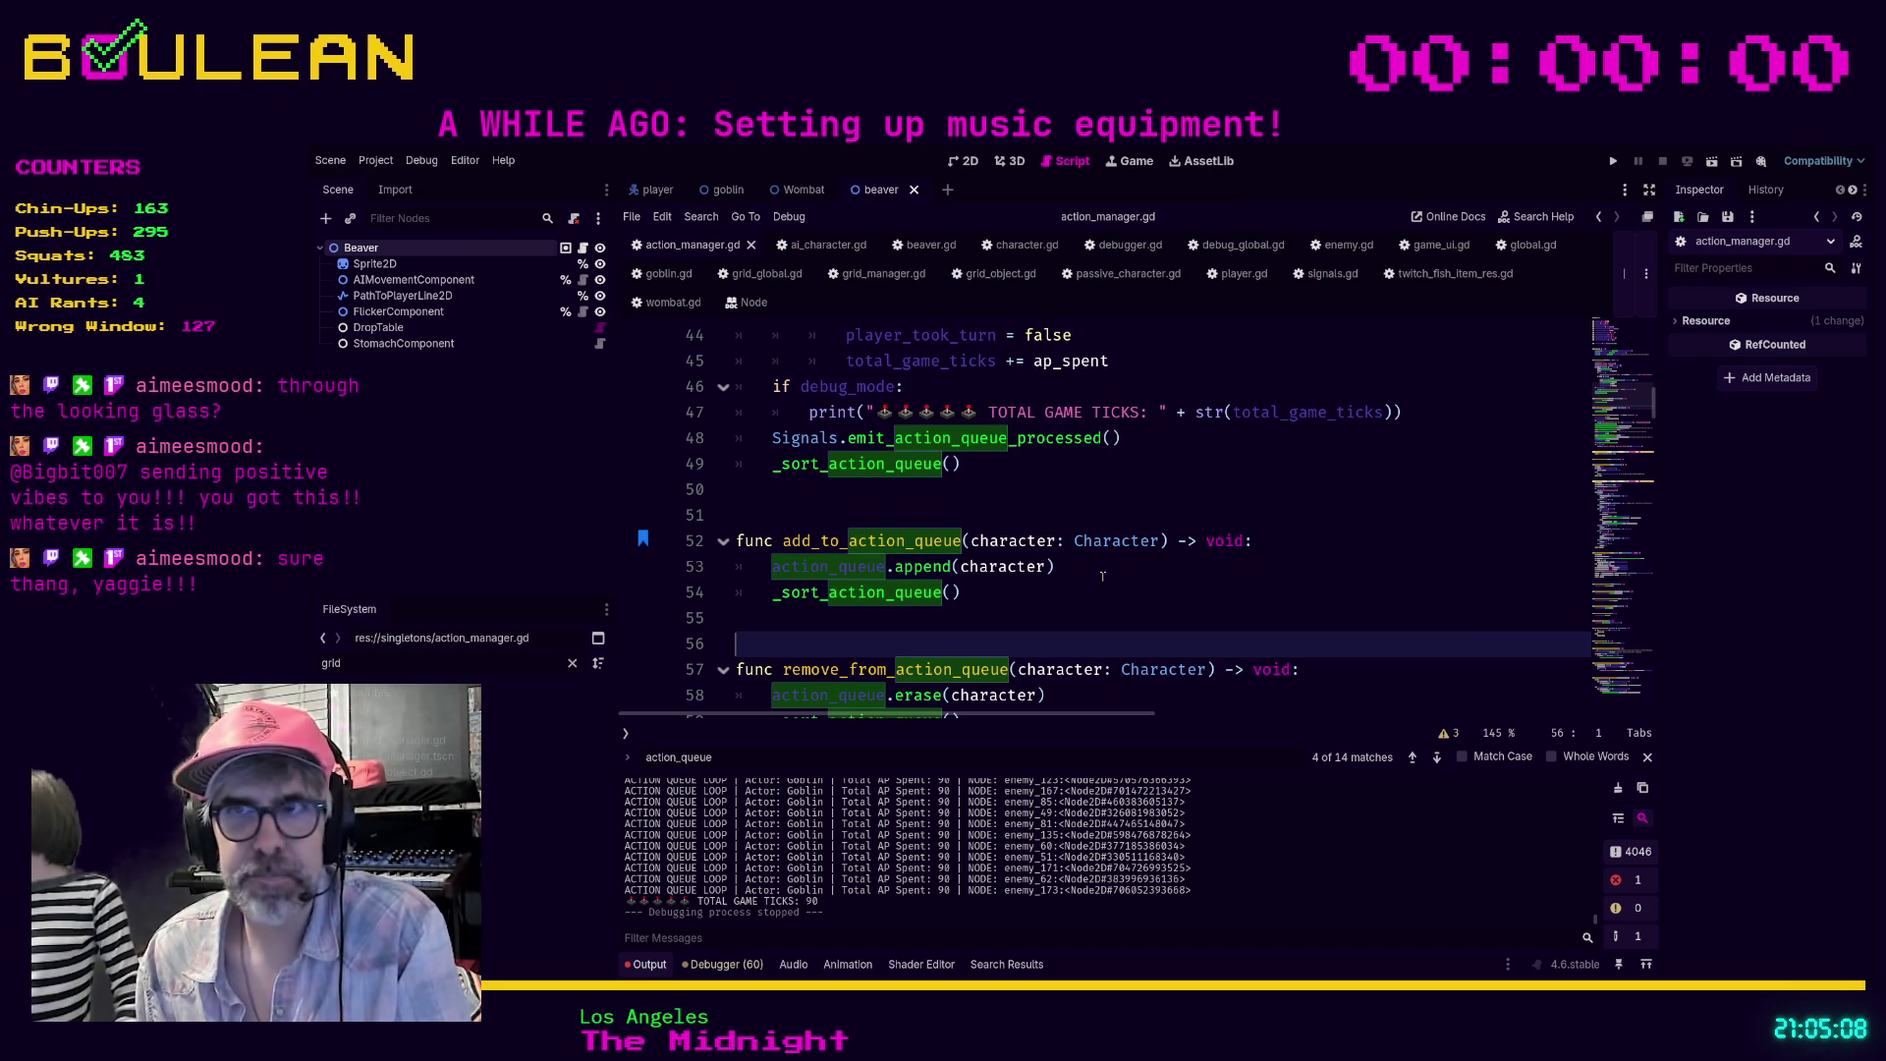
Browse the add_to_action_queue function, settling the cursor back on blank line 55
click(866, 625)
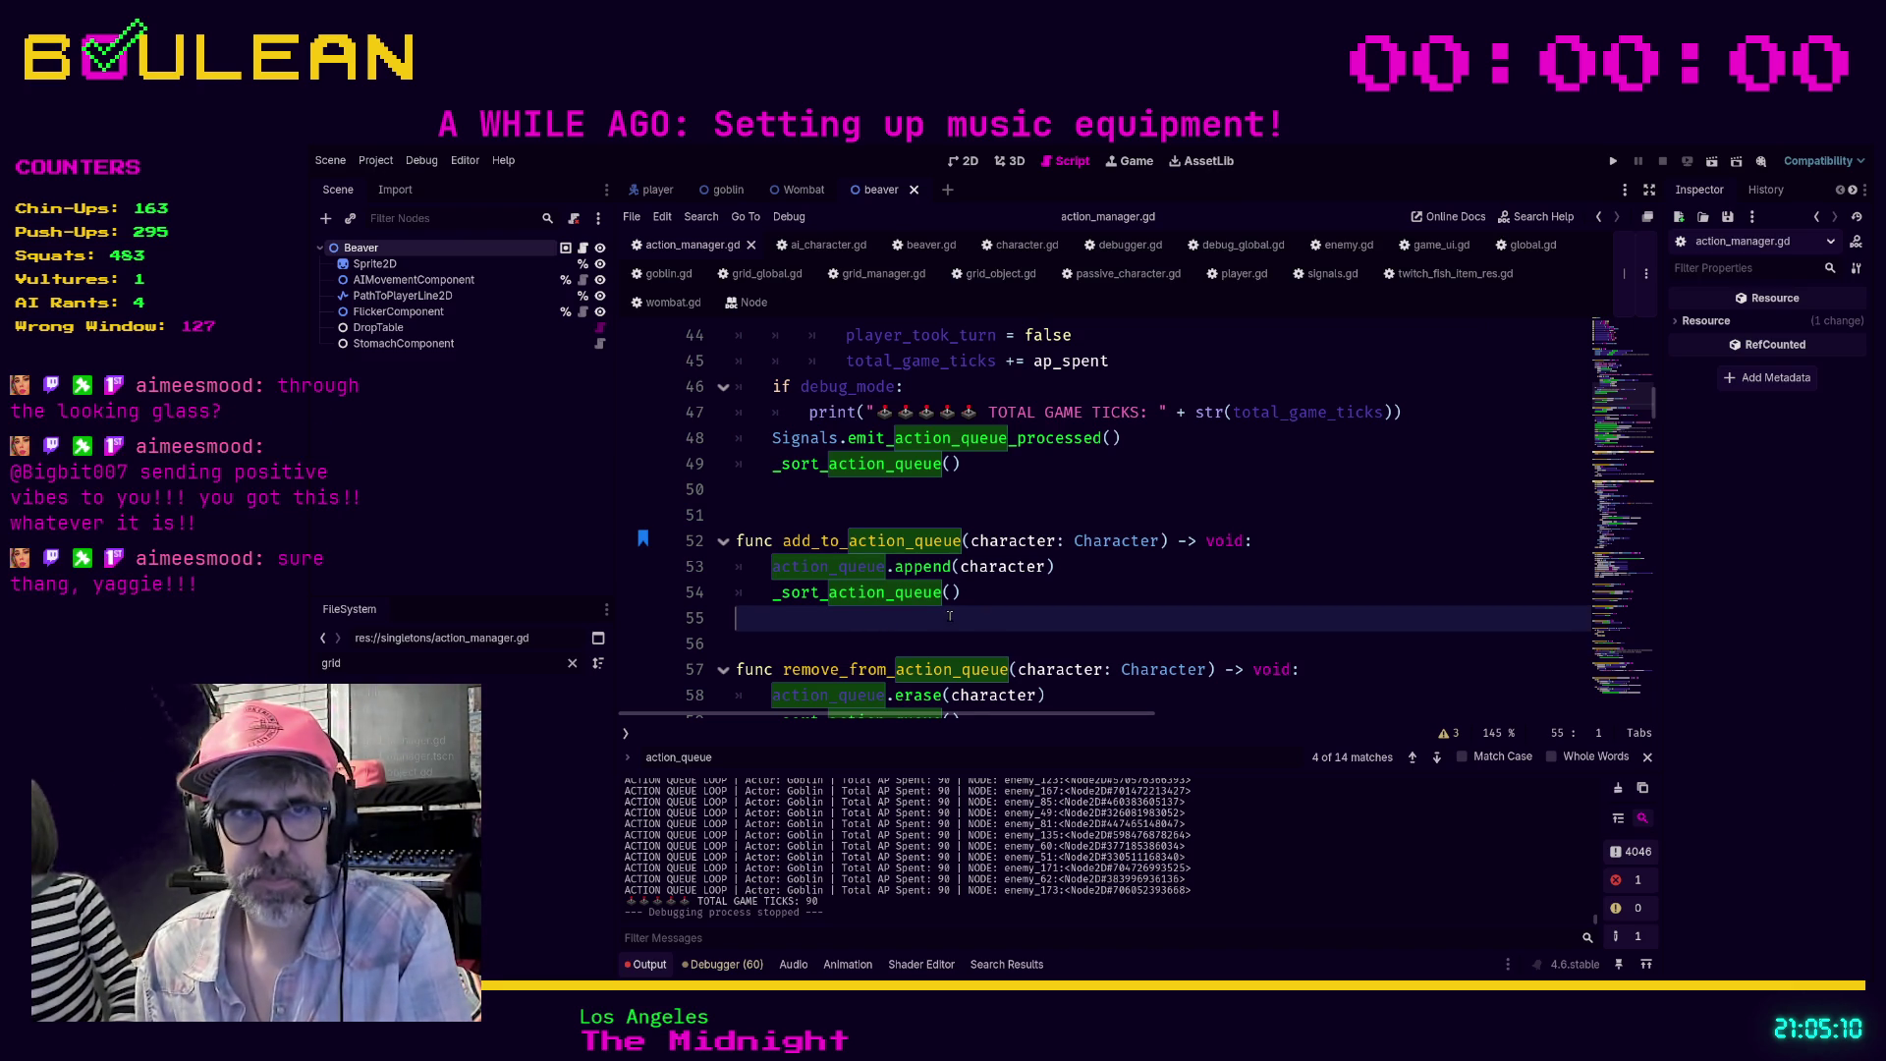
scroll(951, 617, down, 1)
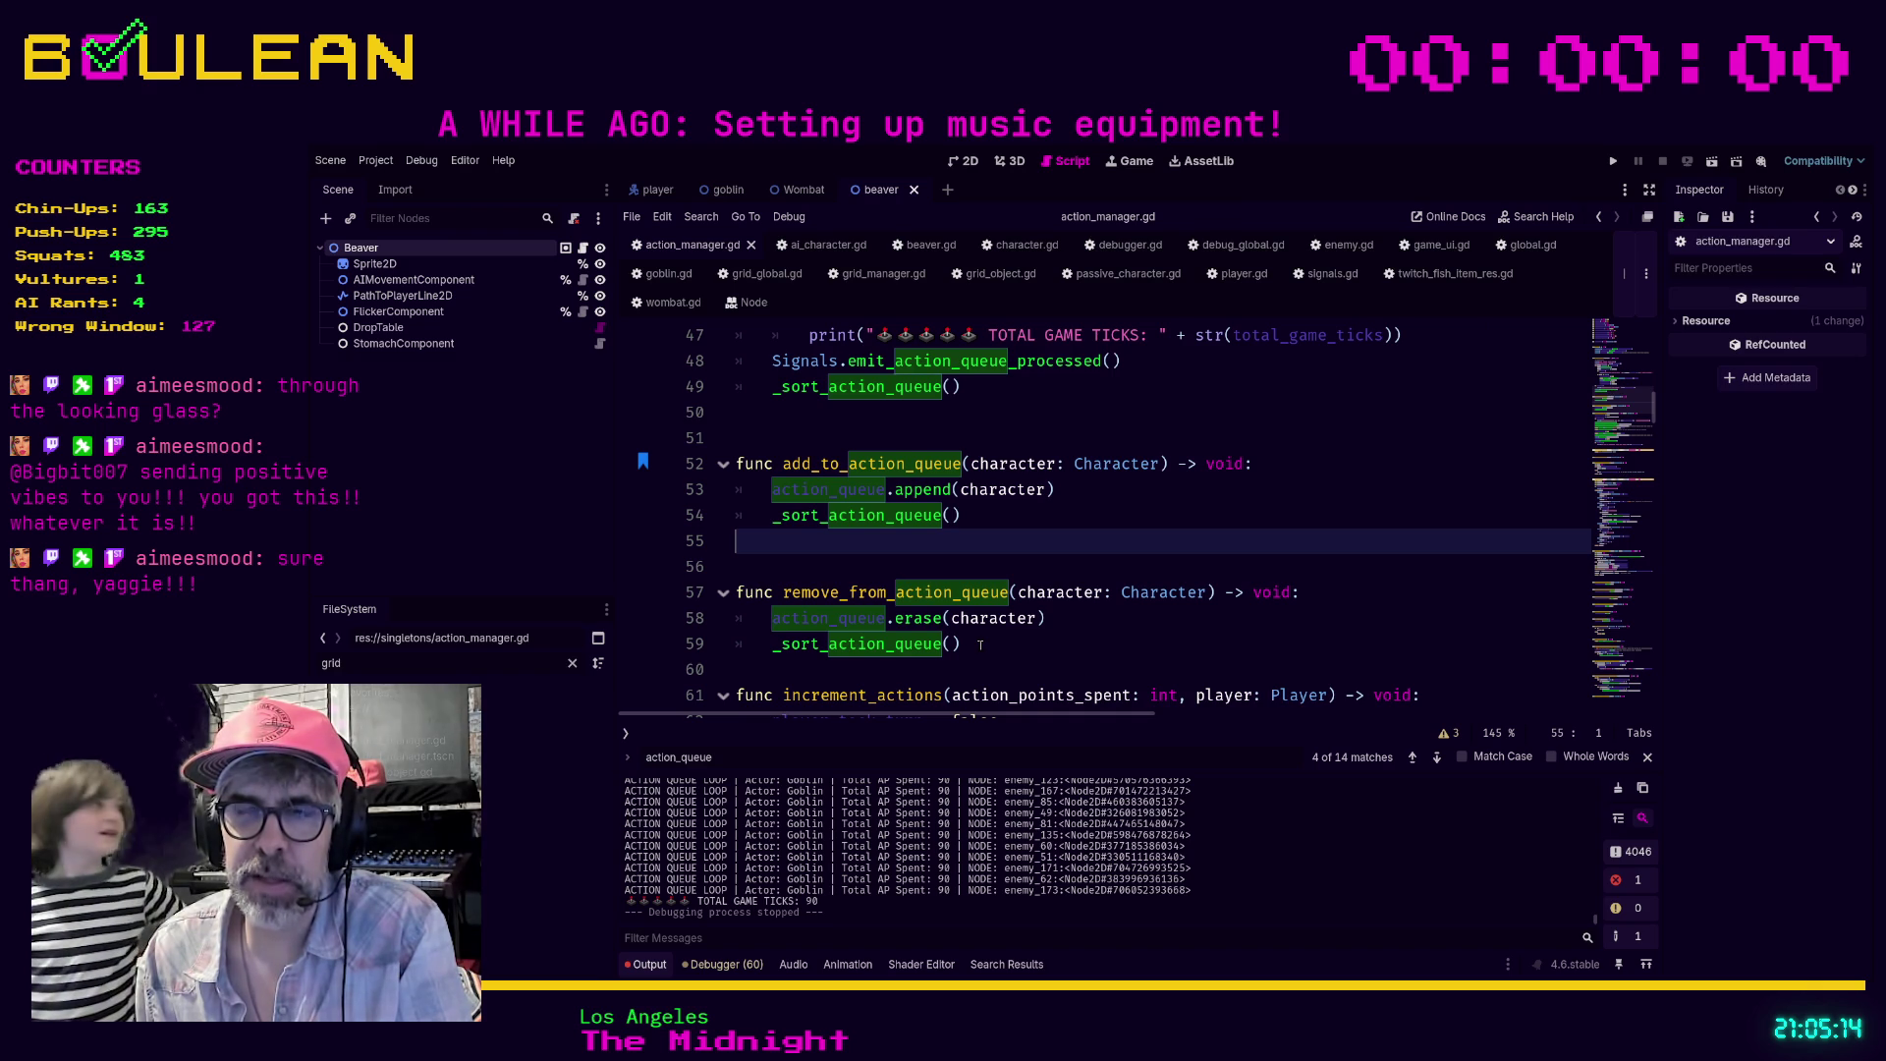
scroll(979, 645, down, 1)
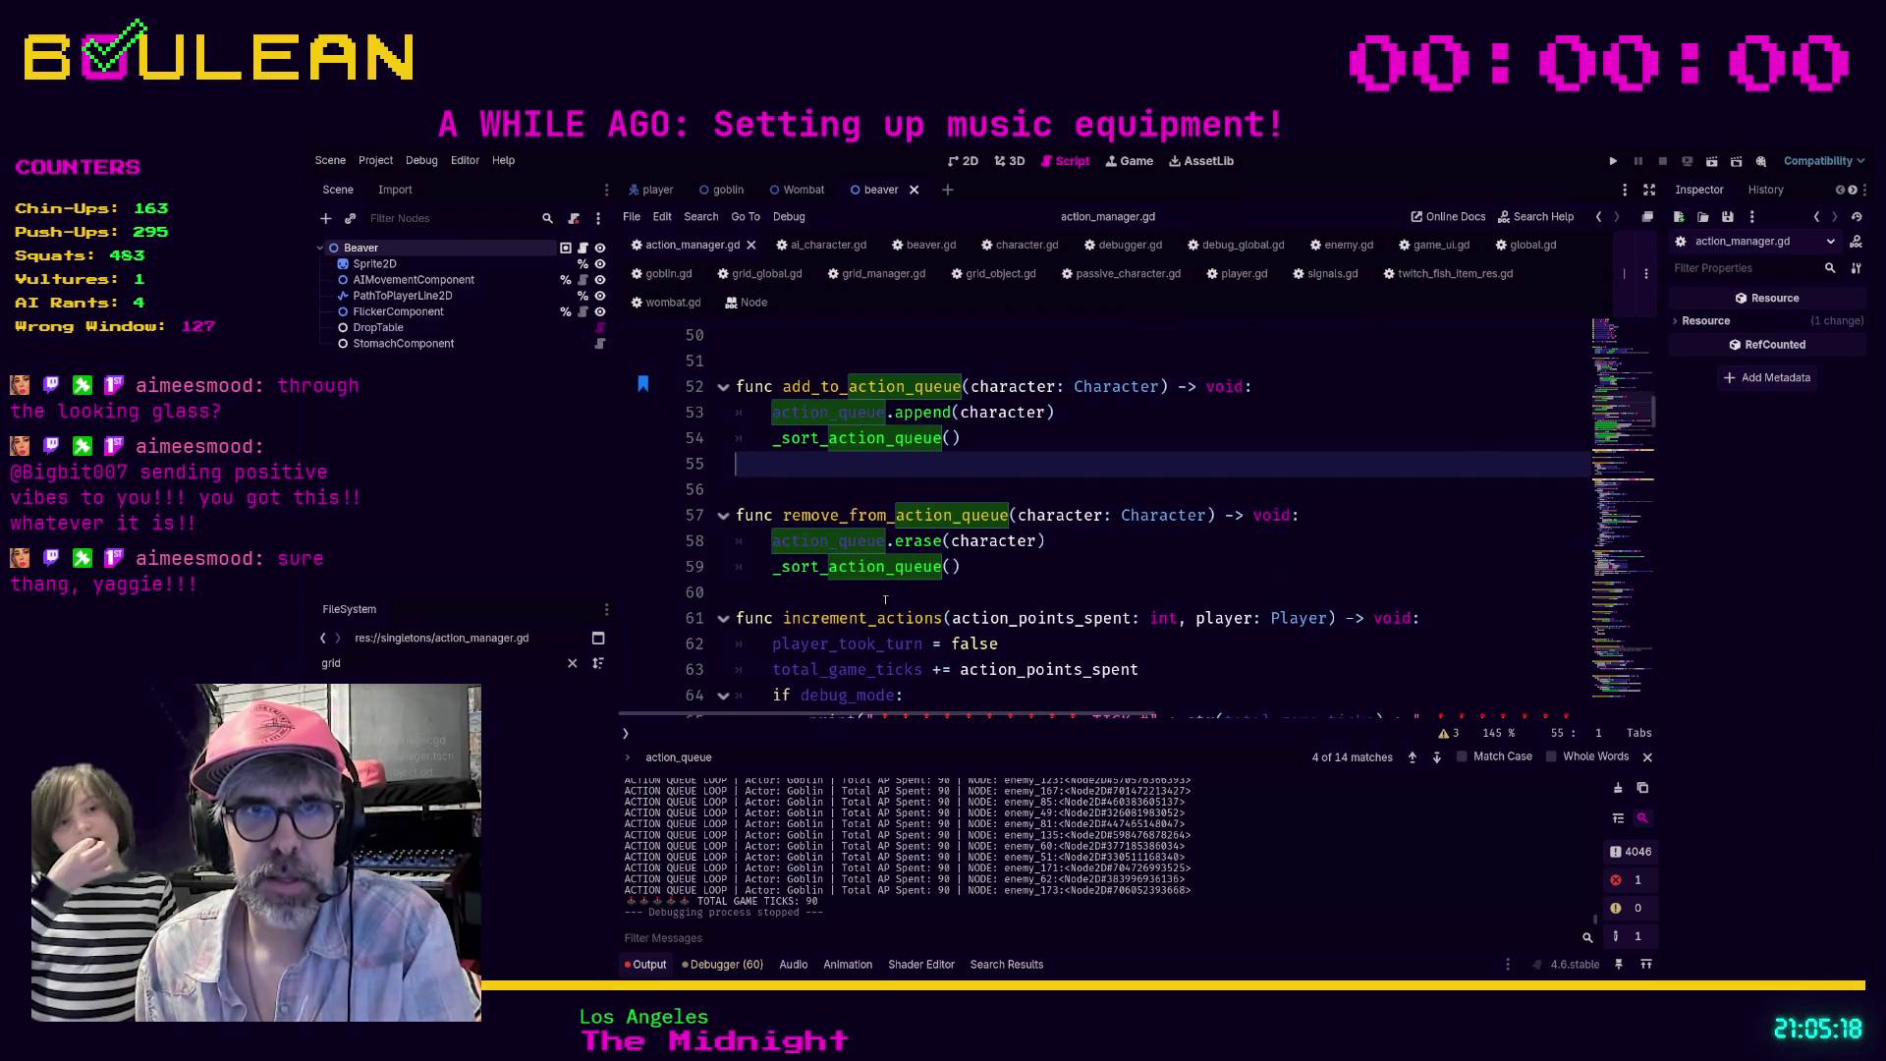
click(885, 599)
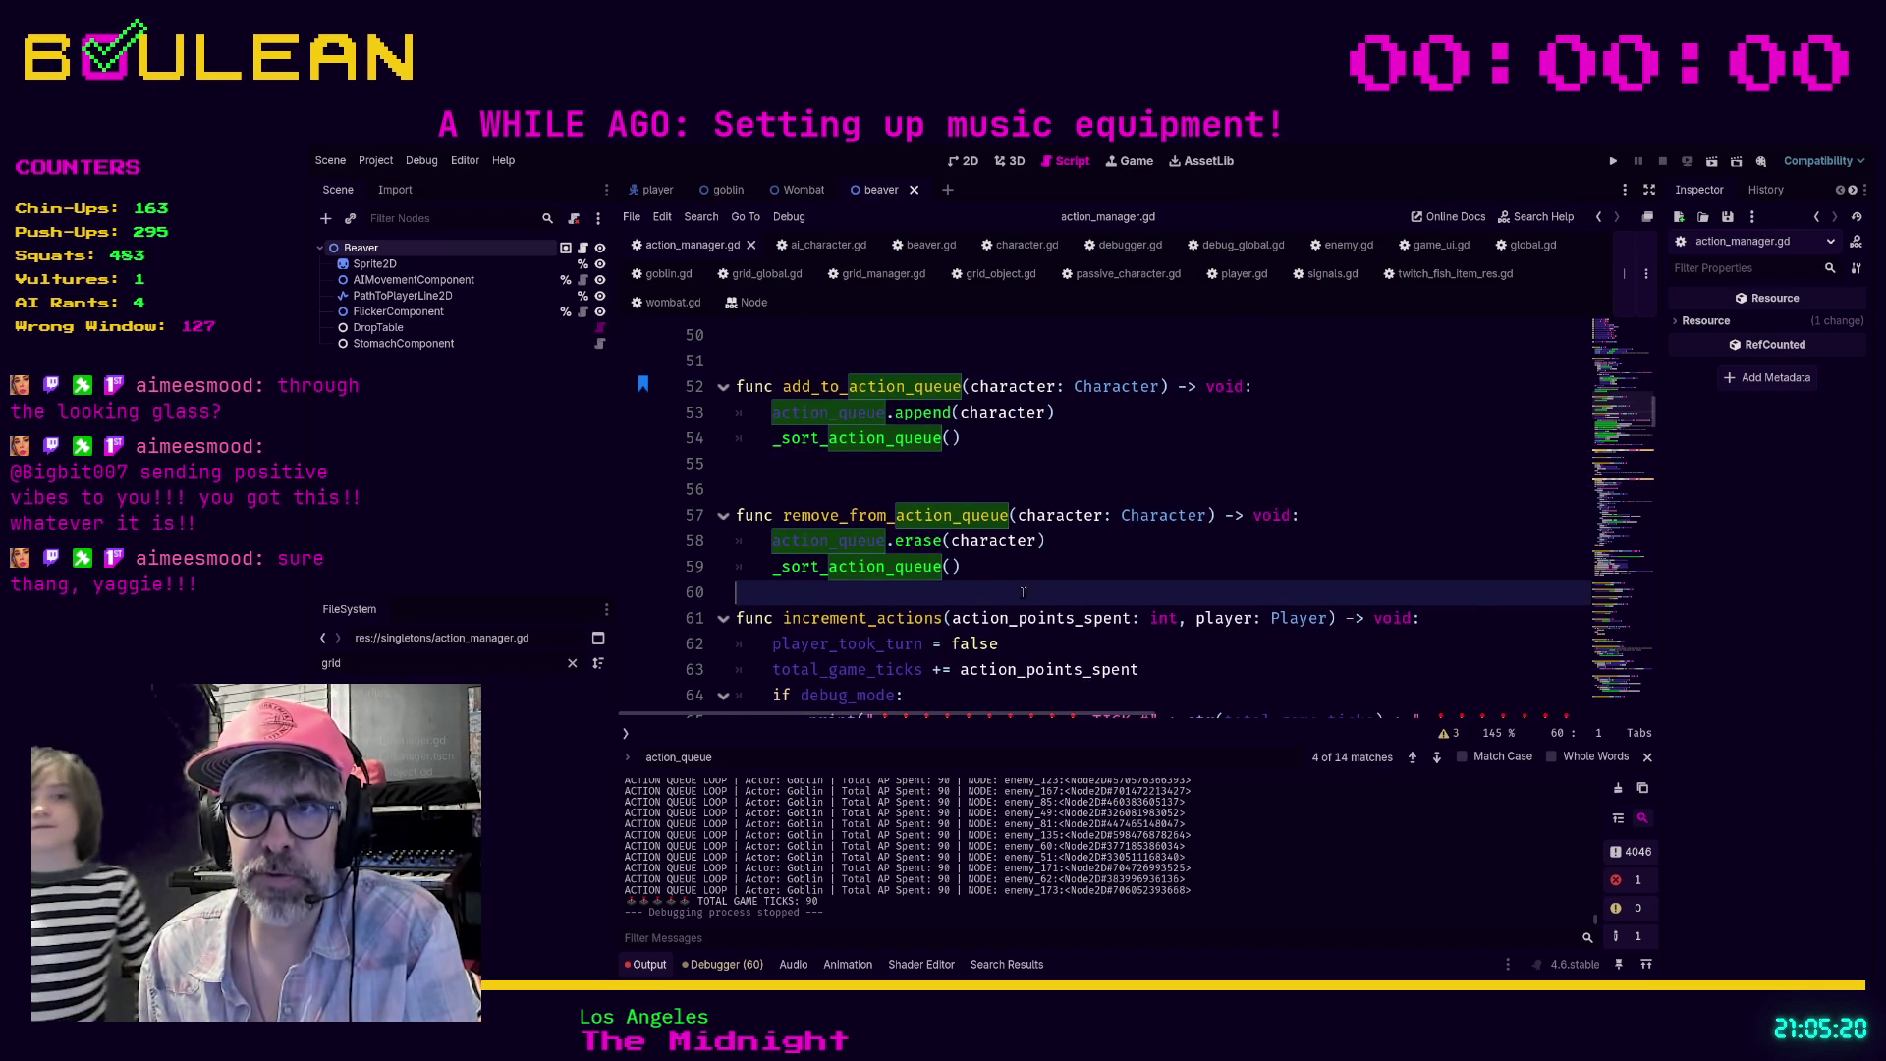
scroll(1058, 588, down, 1)
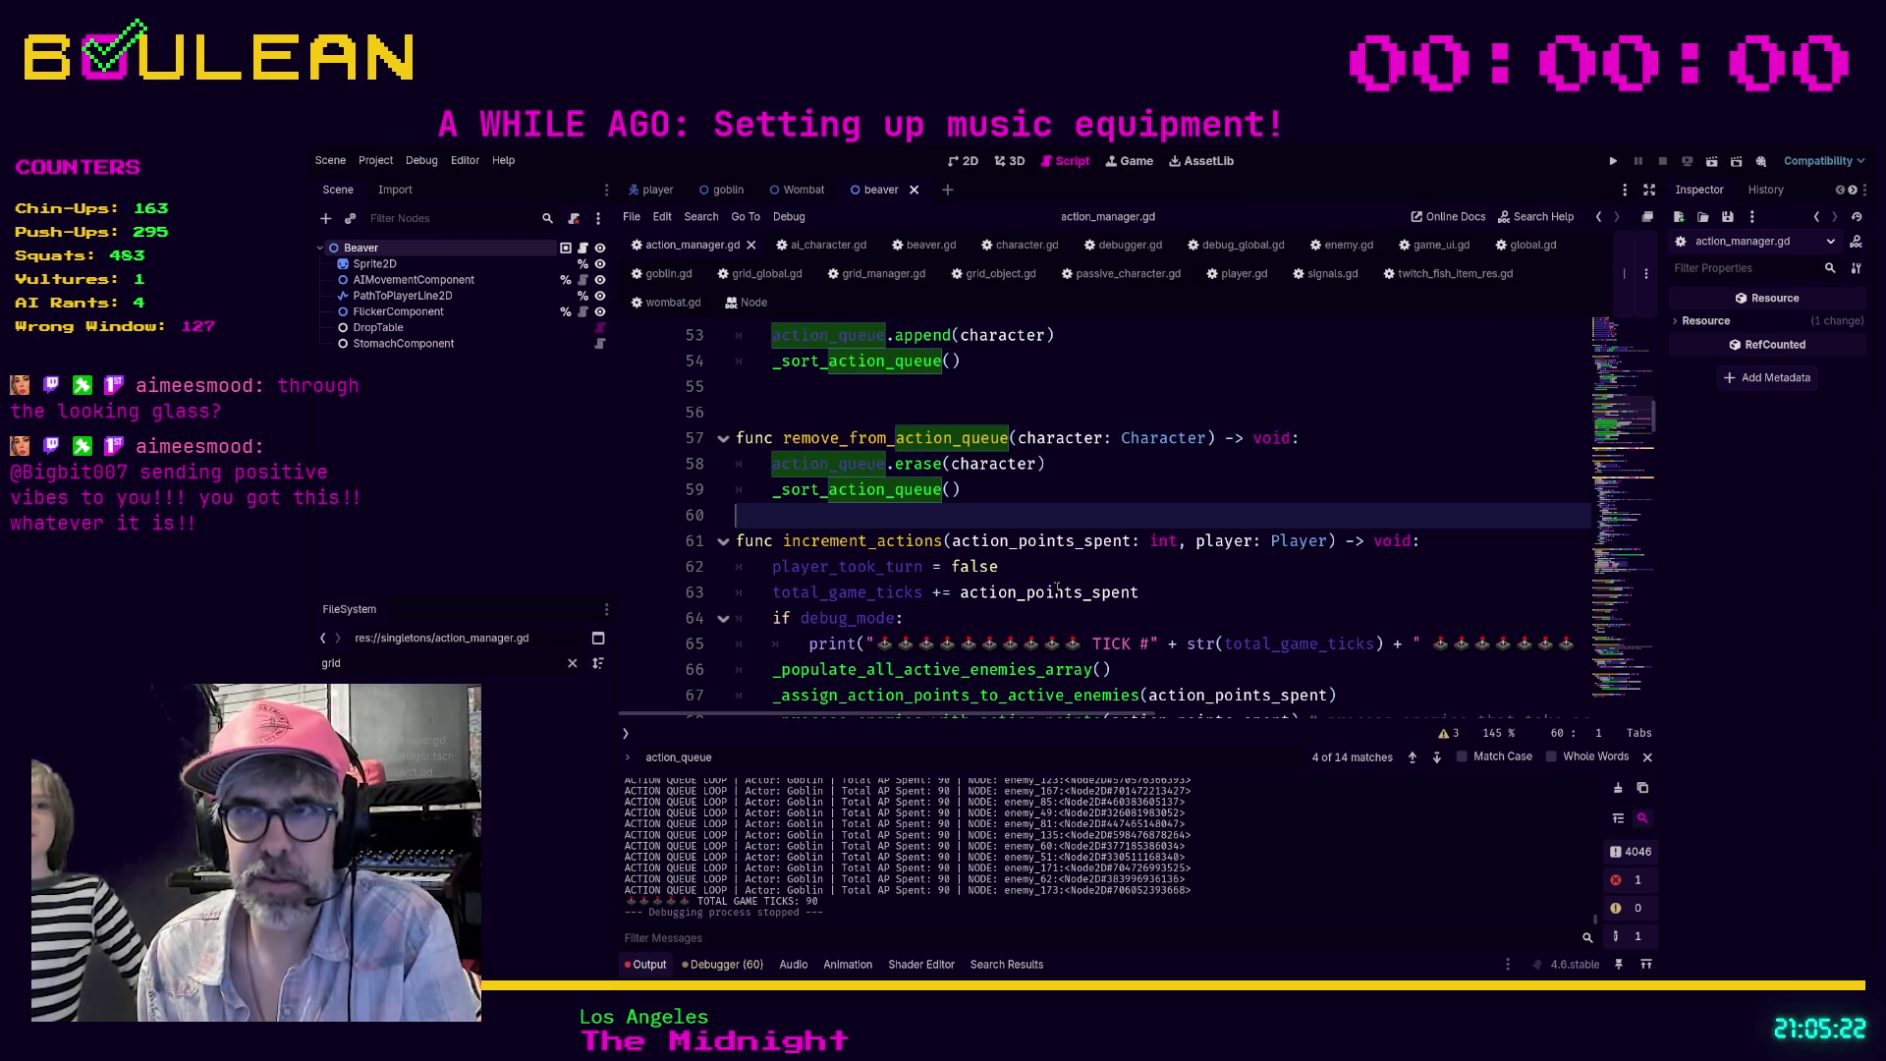
click(958, 618)
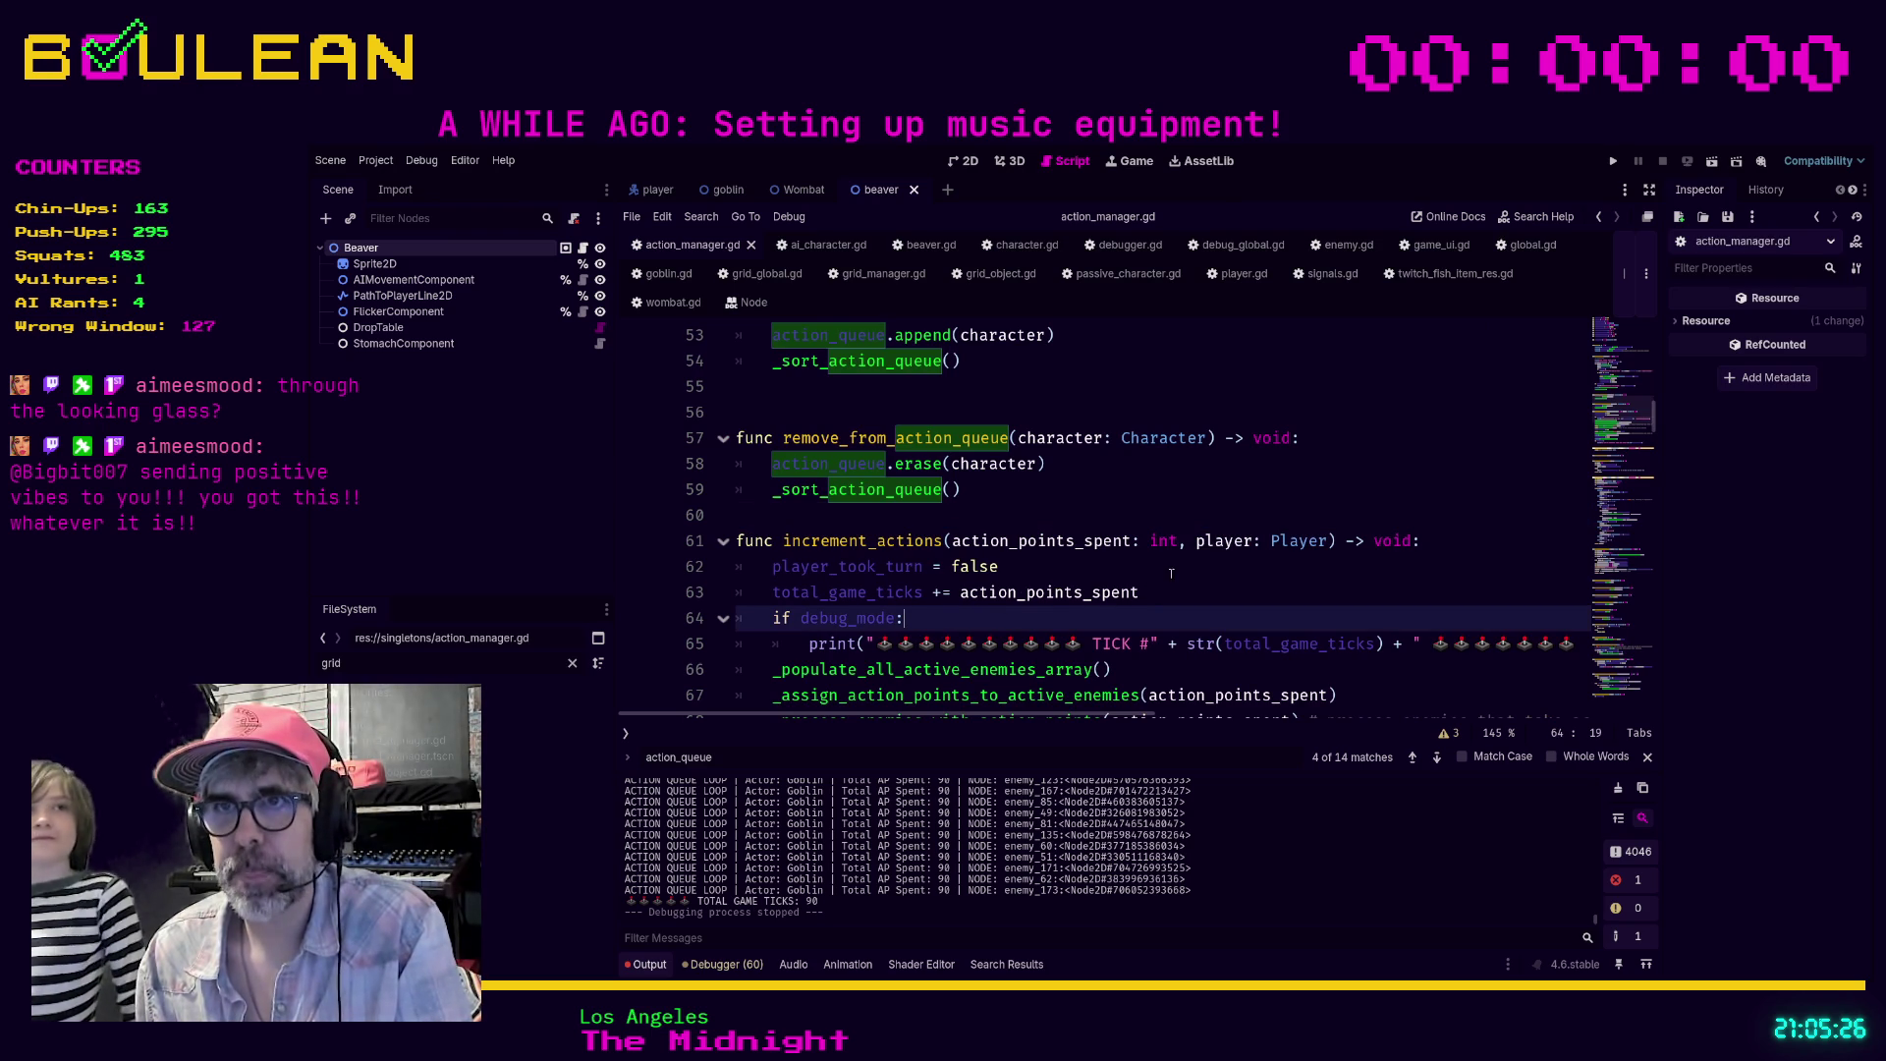
scroll(1129, 570, up, 2)
click(1067, 542)
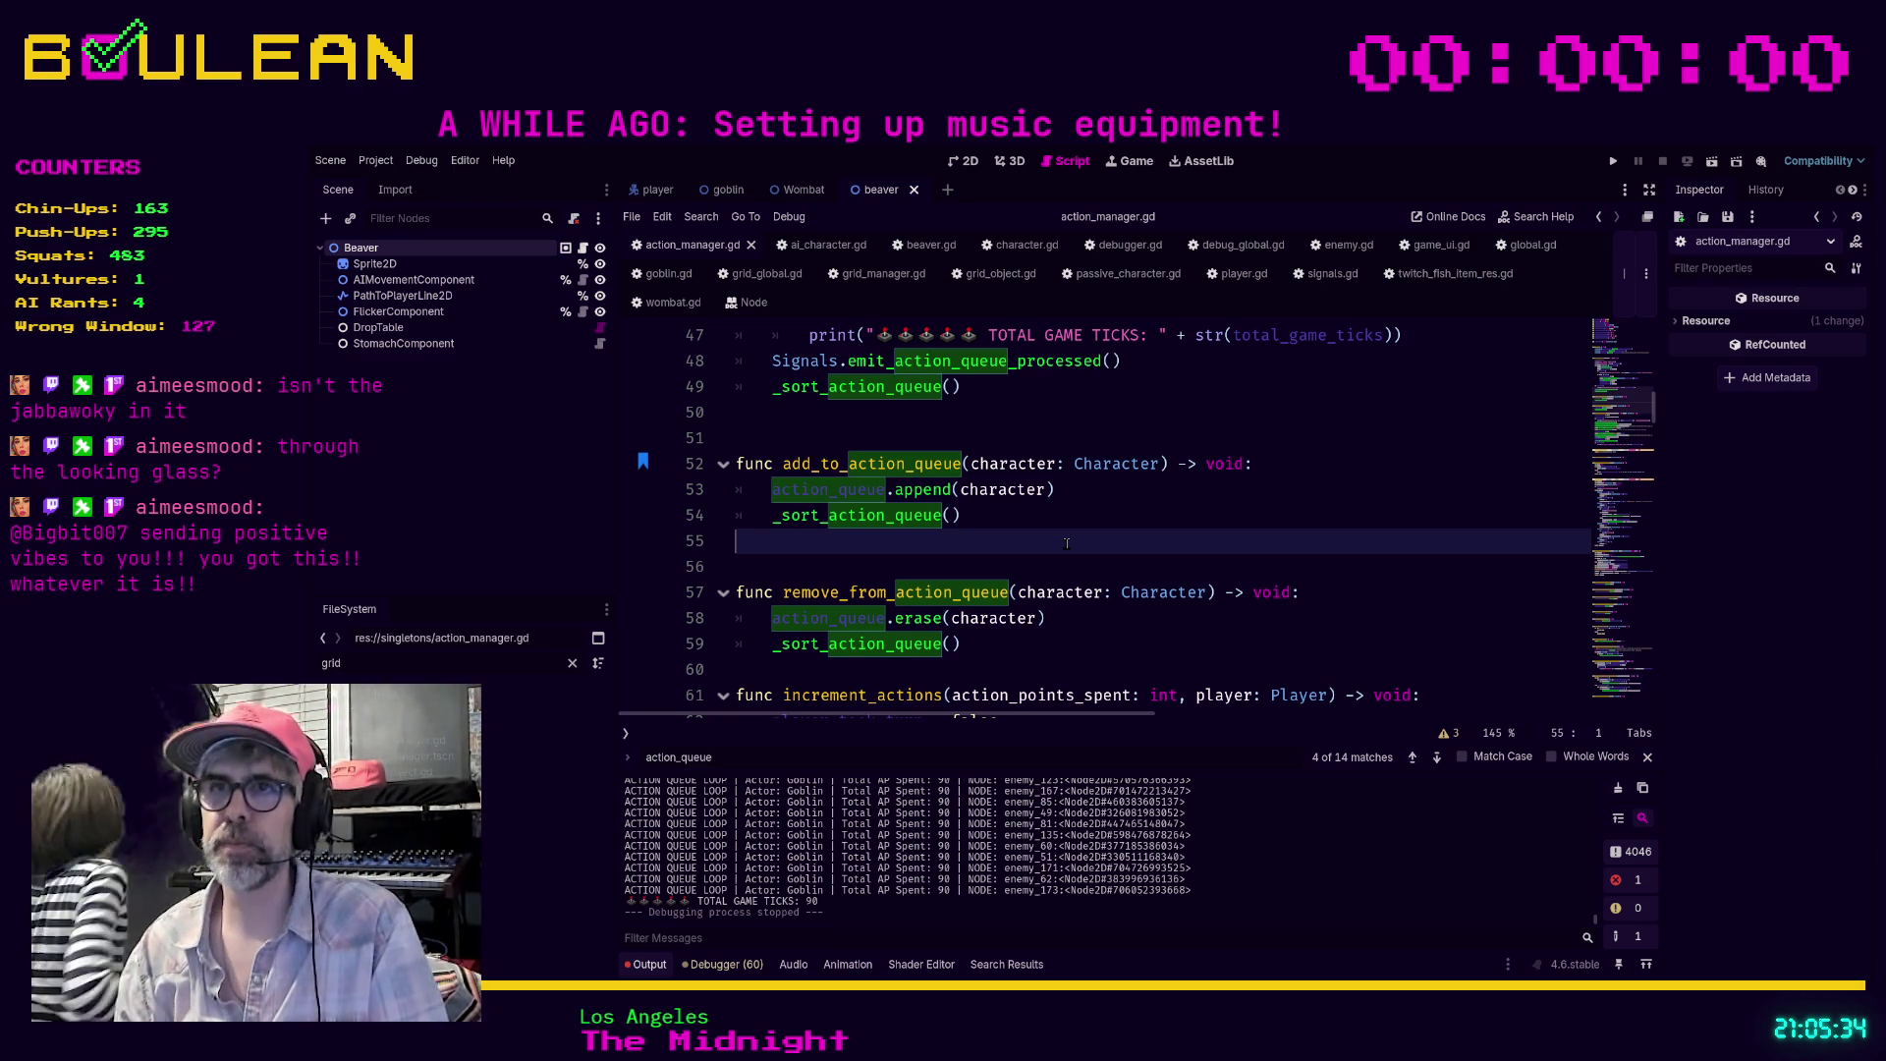
click(905, 556)
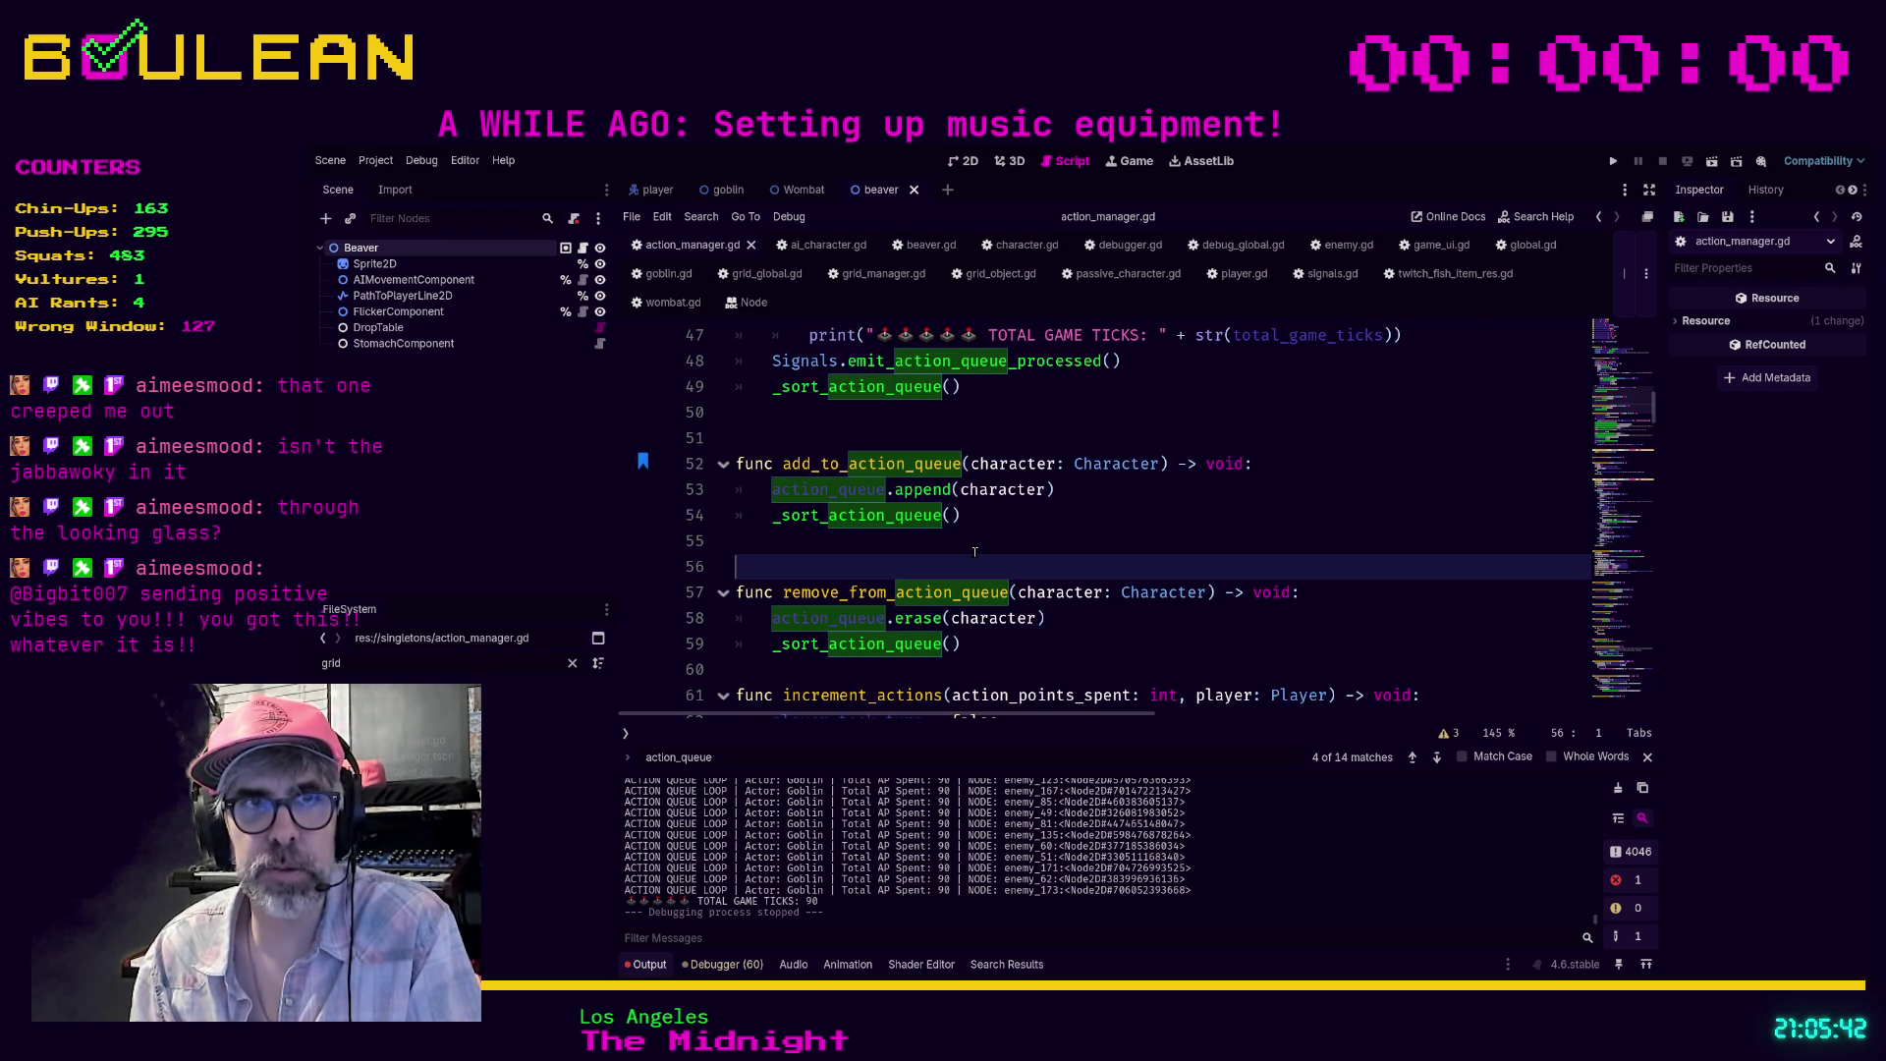
click(800, 543)
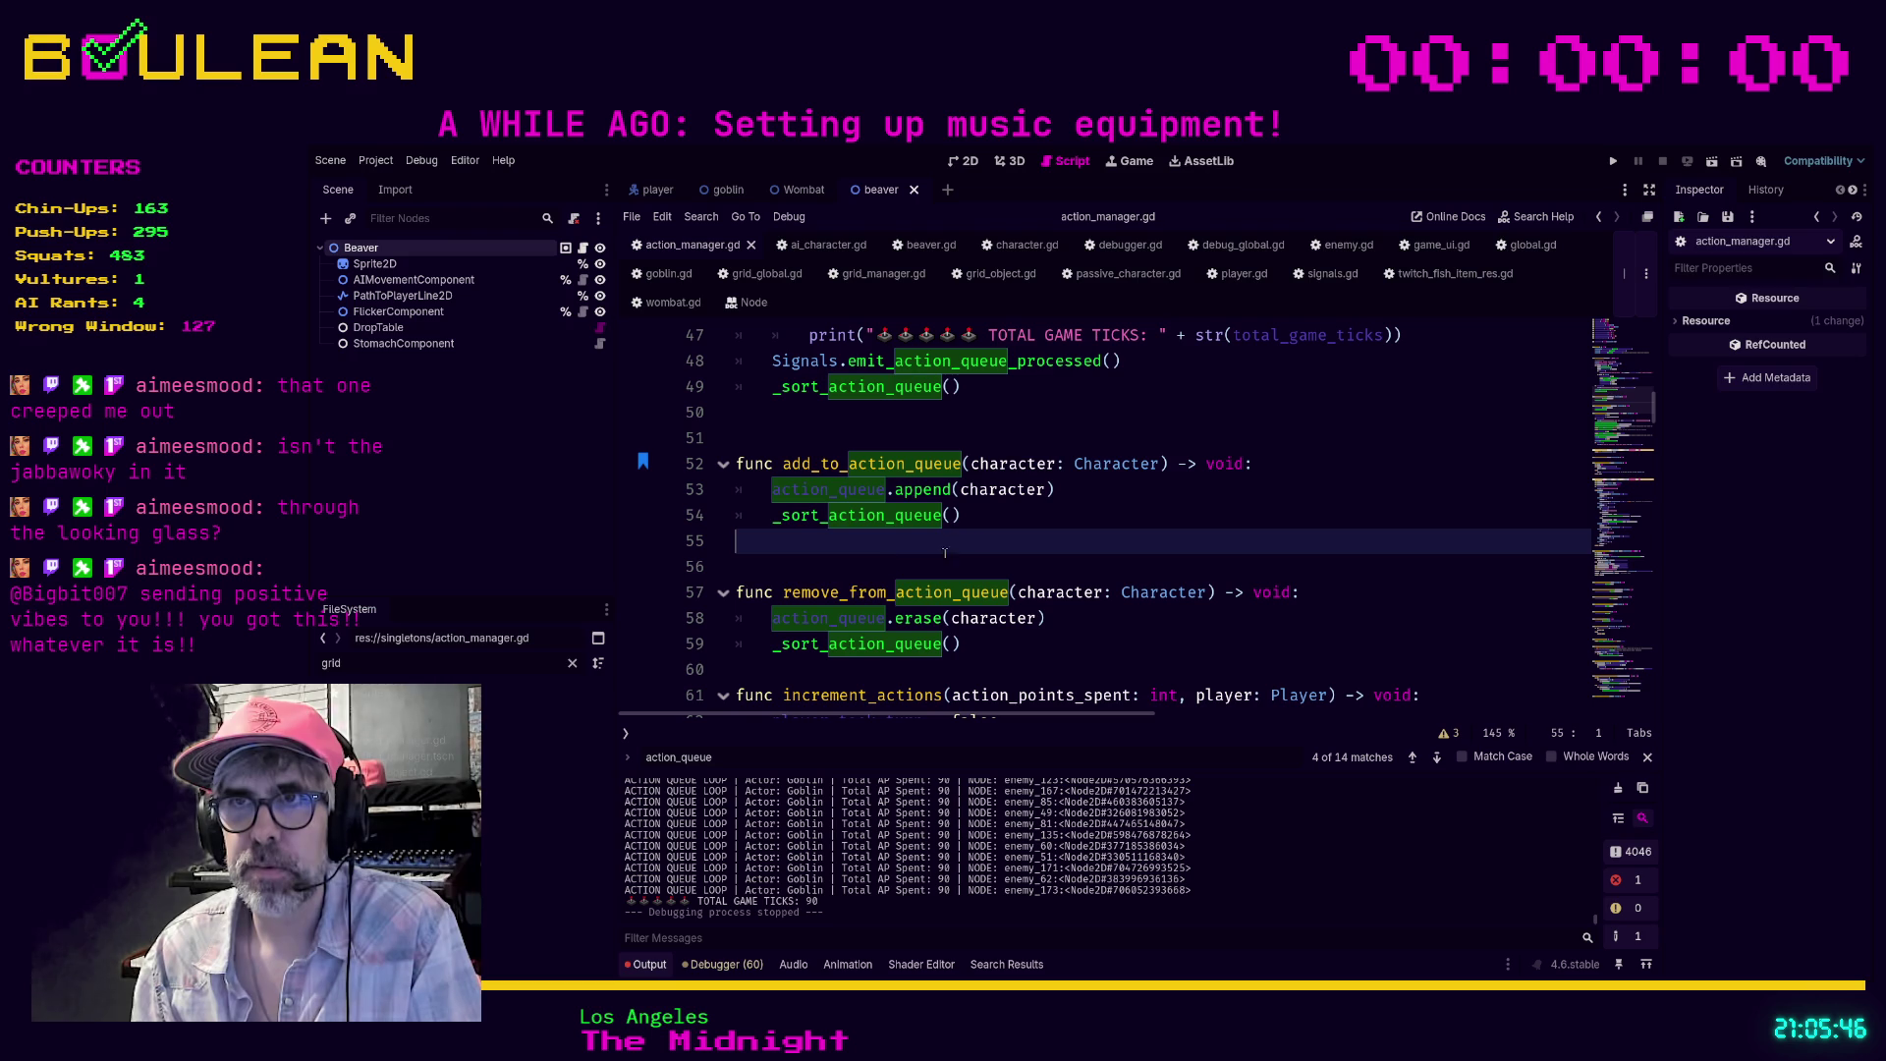
click(992, 518)
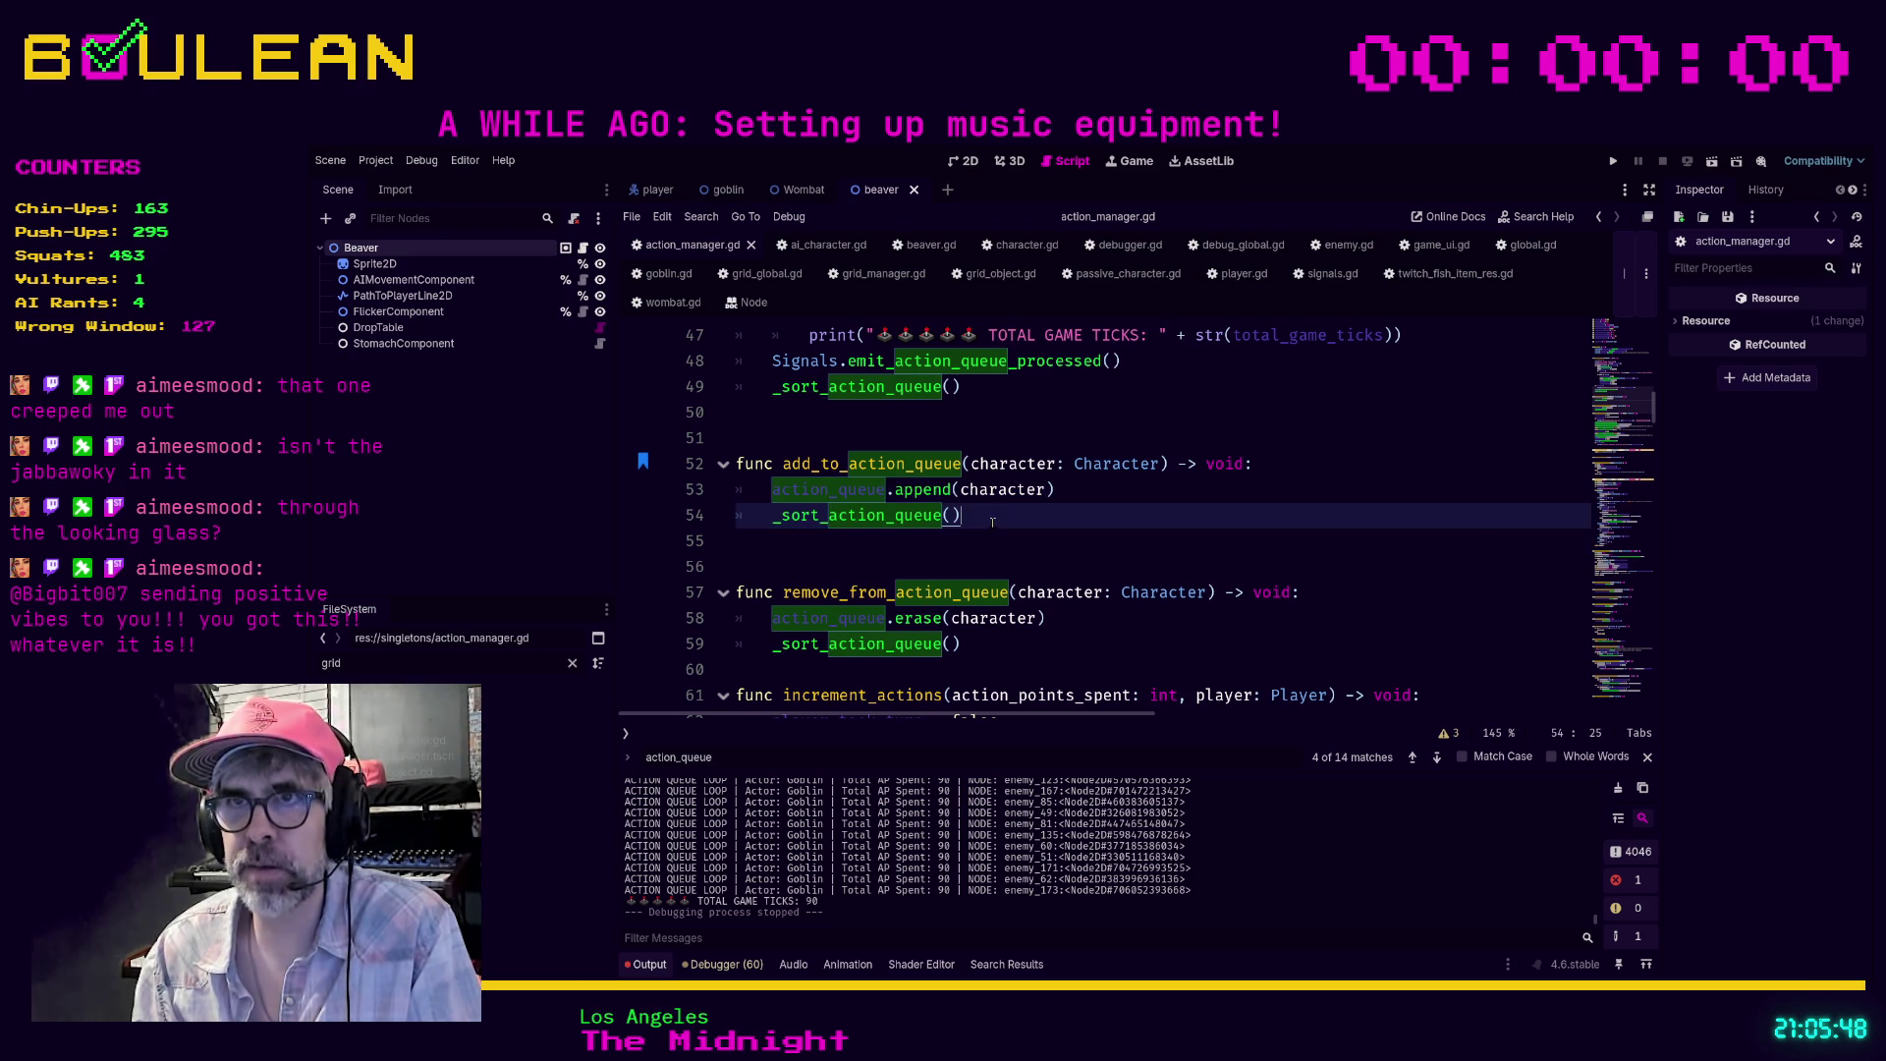
click(881, 546)
Close the action_queue search and search all project files for add_to_action_queue
key(Escape)
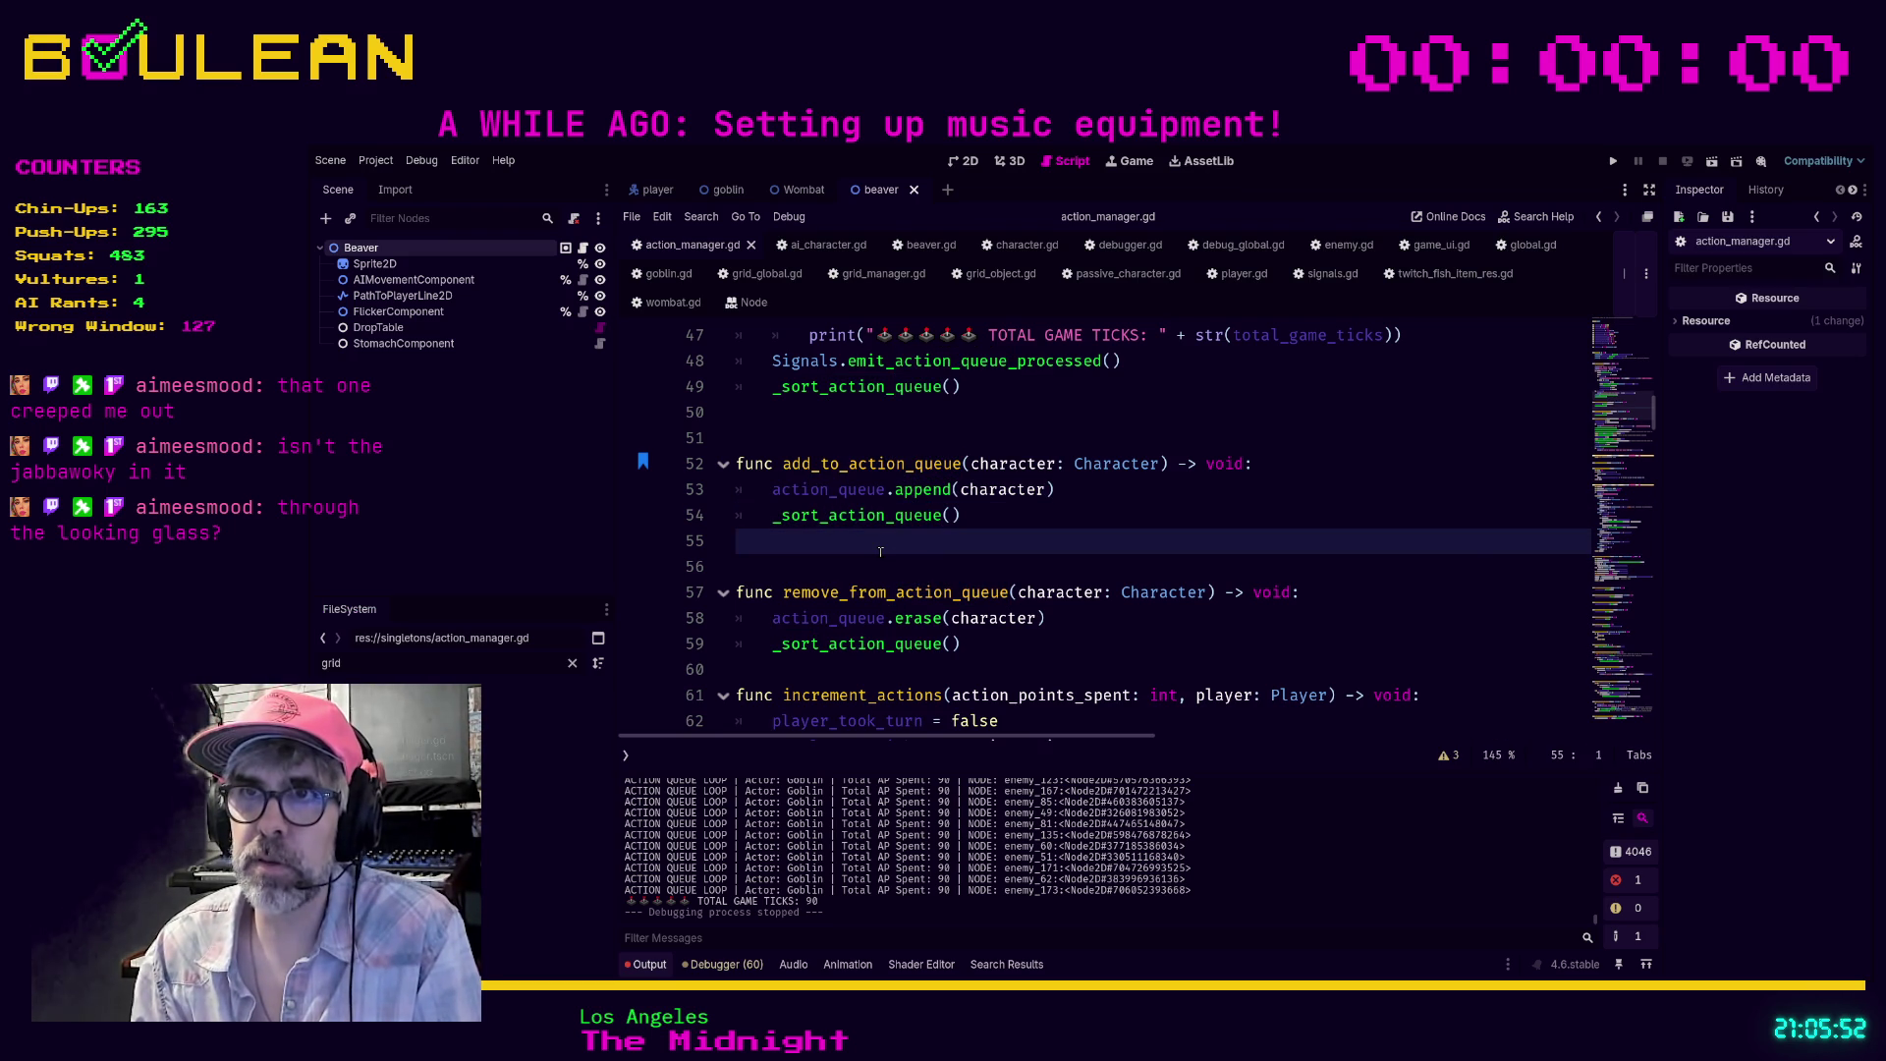
key(ctrl+shift+f)
key(Return)
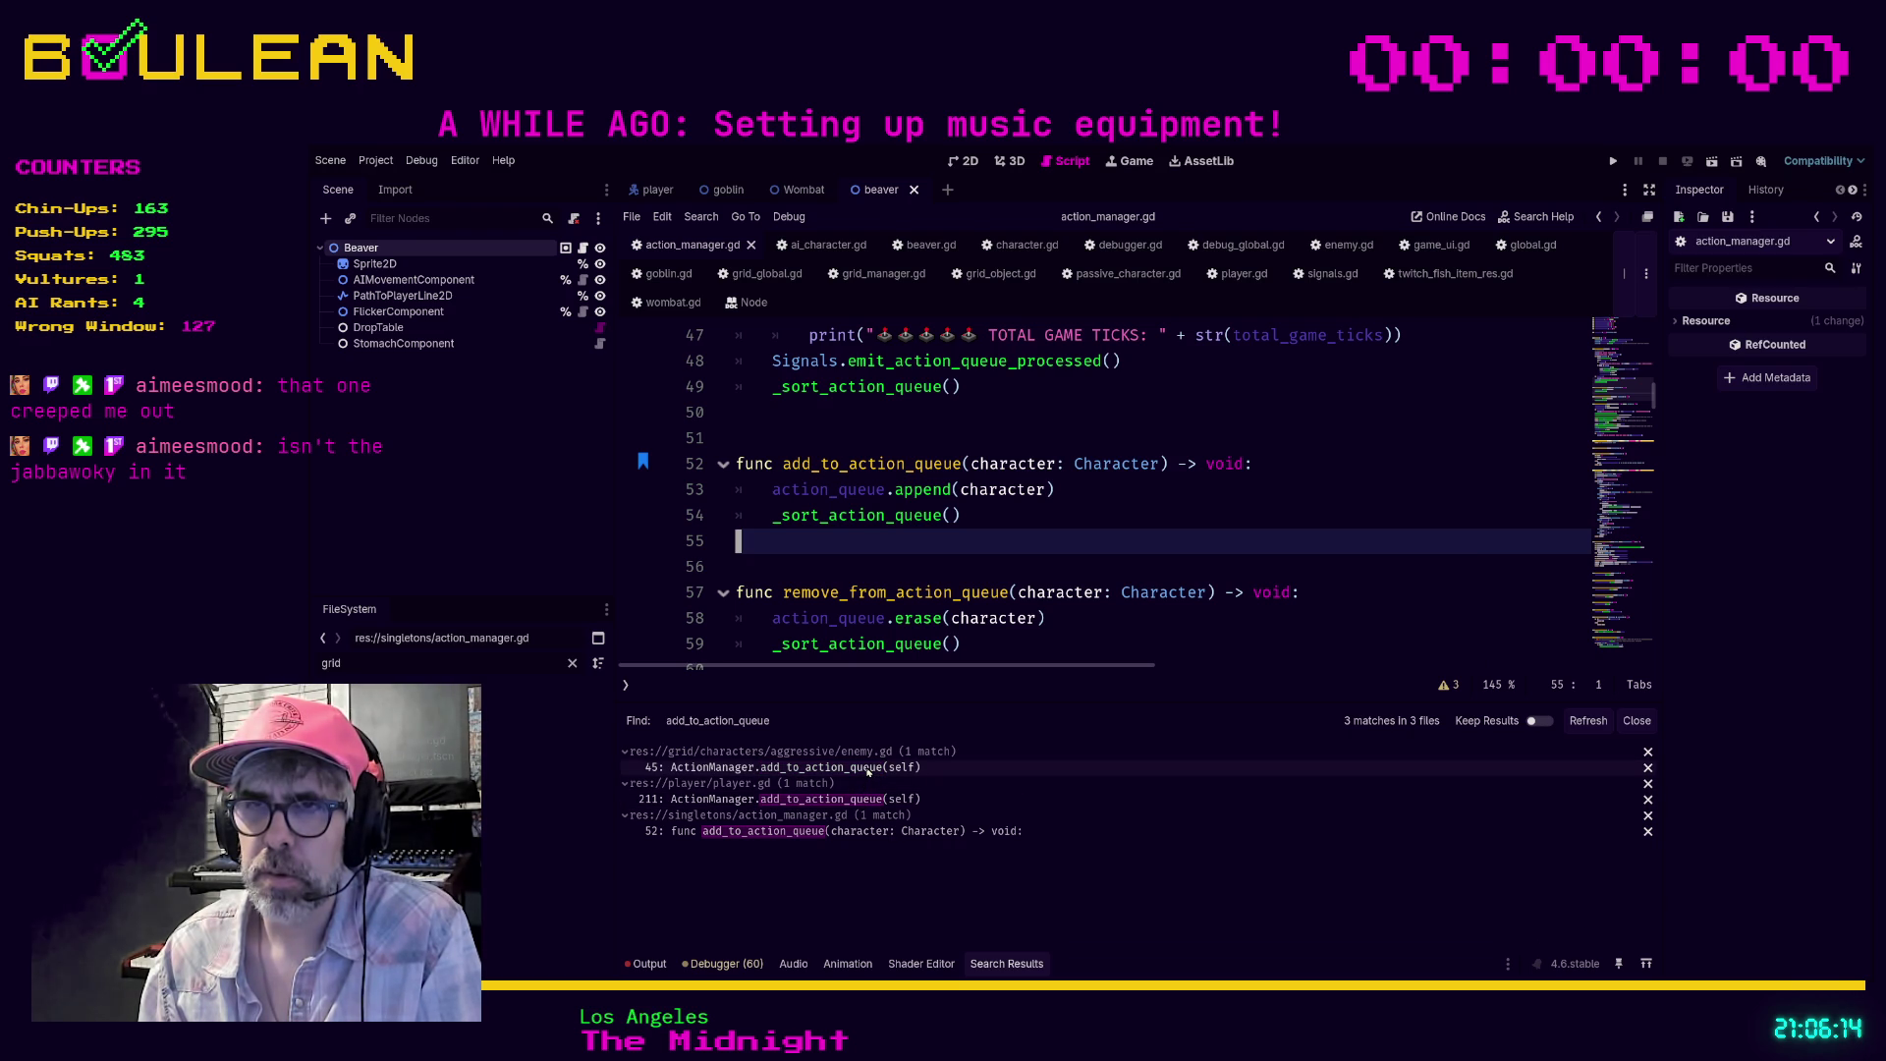
Open enemy.gd at its ActionManager.add_to_action_queue(self) call in _ready from the results
click(868, 767)
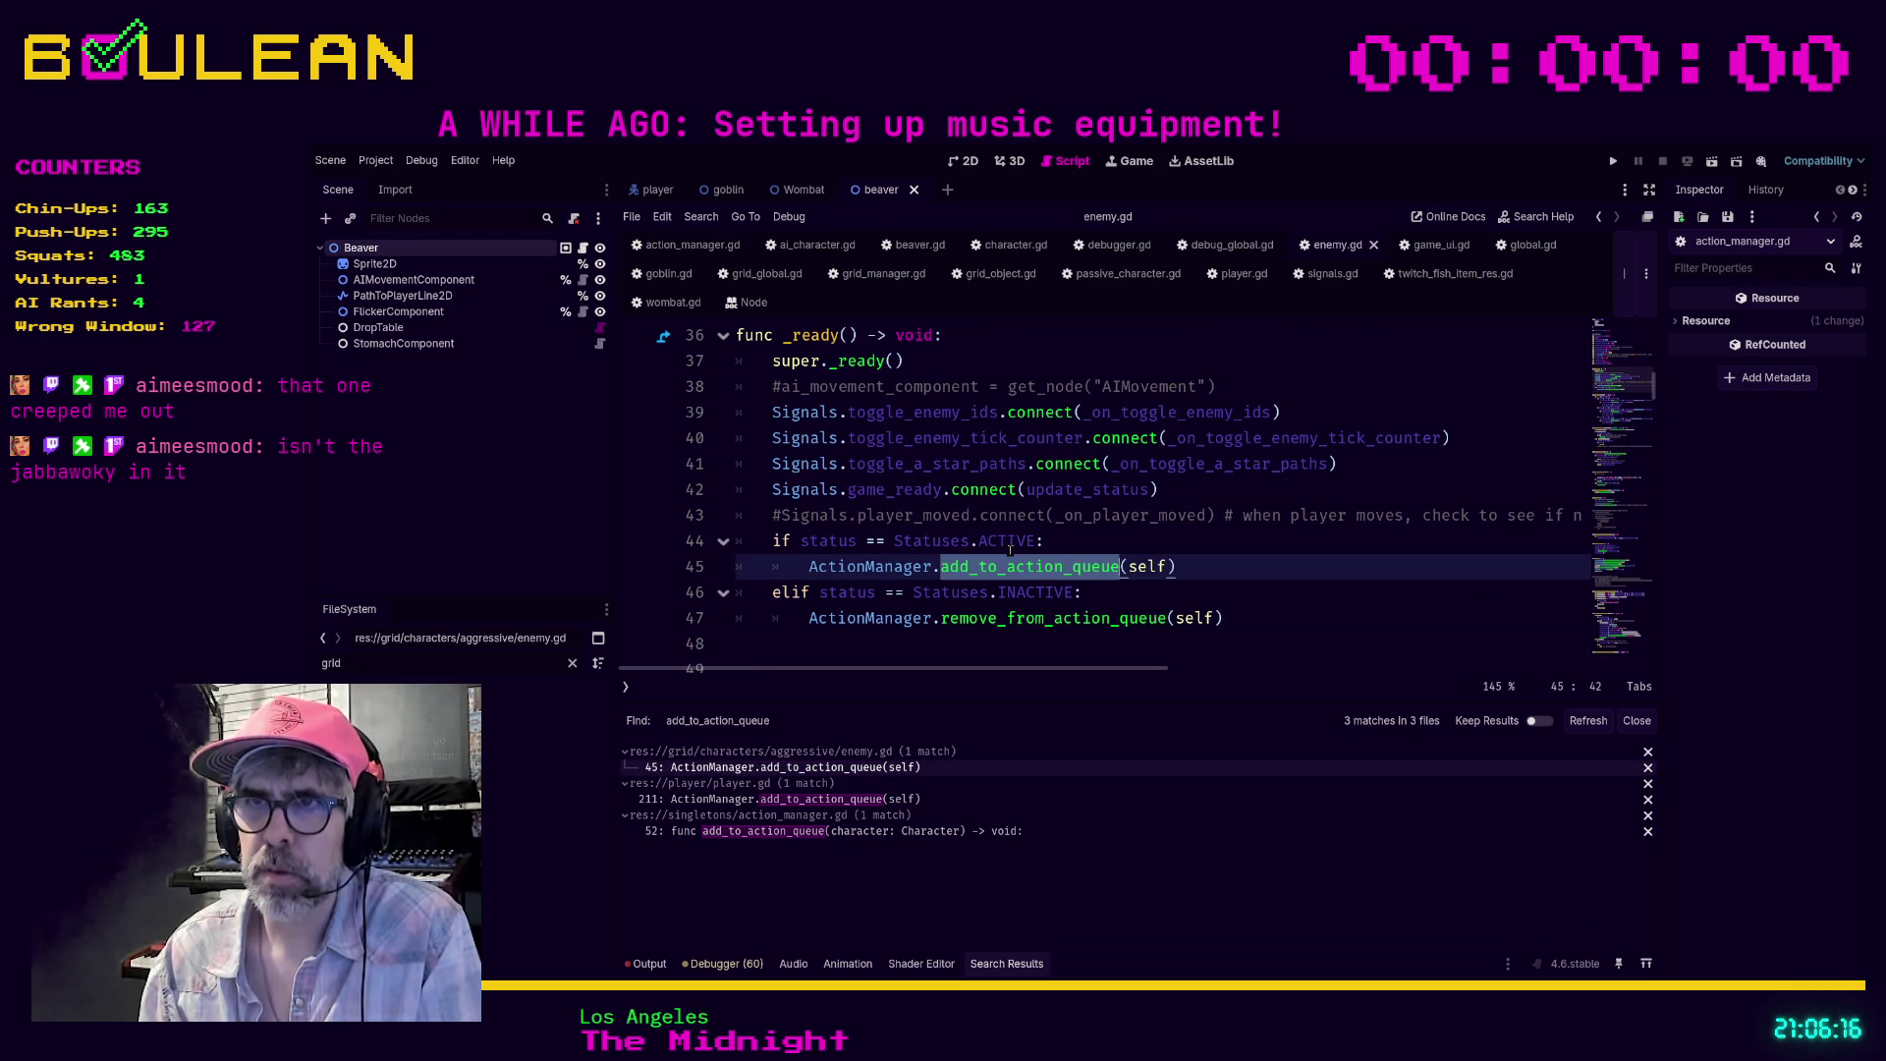
Add an 'if debug_mode:' line under the ACTIVE status check in enemy.gd
scroll(1026, 552, down, 1)
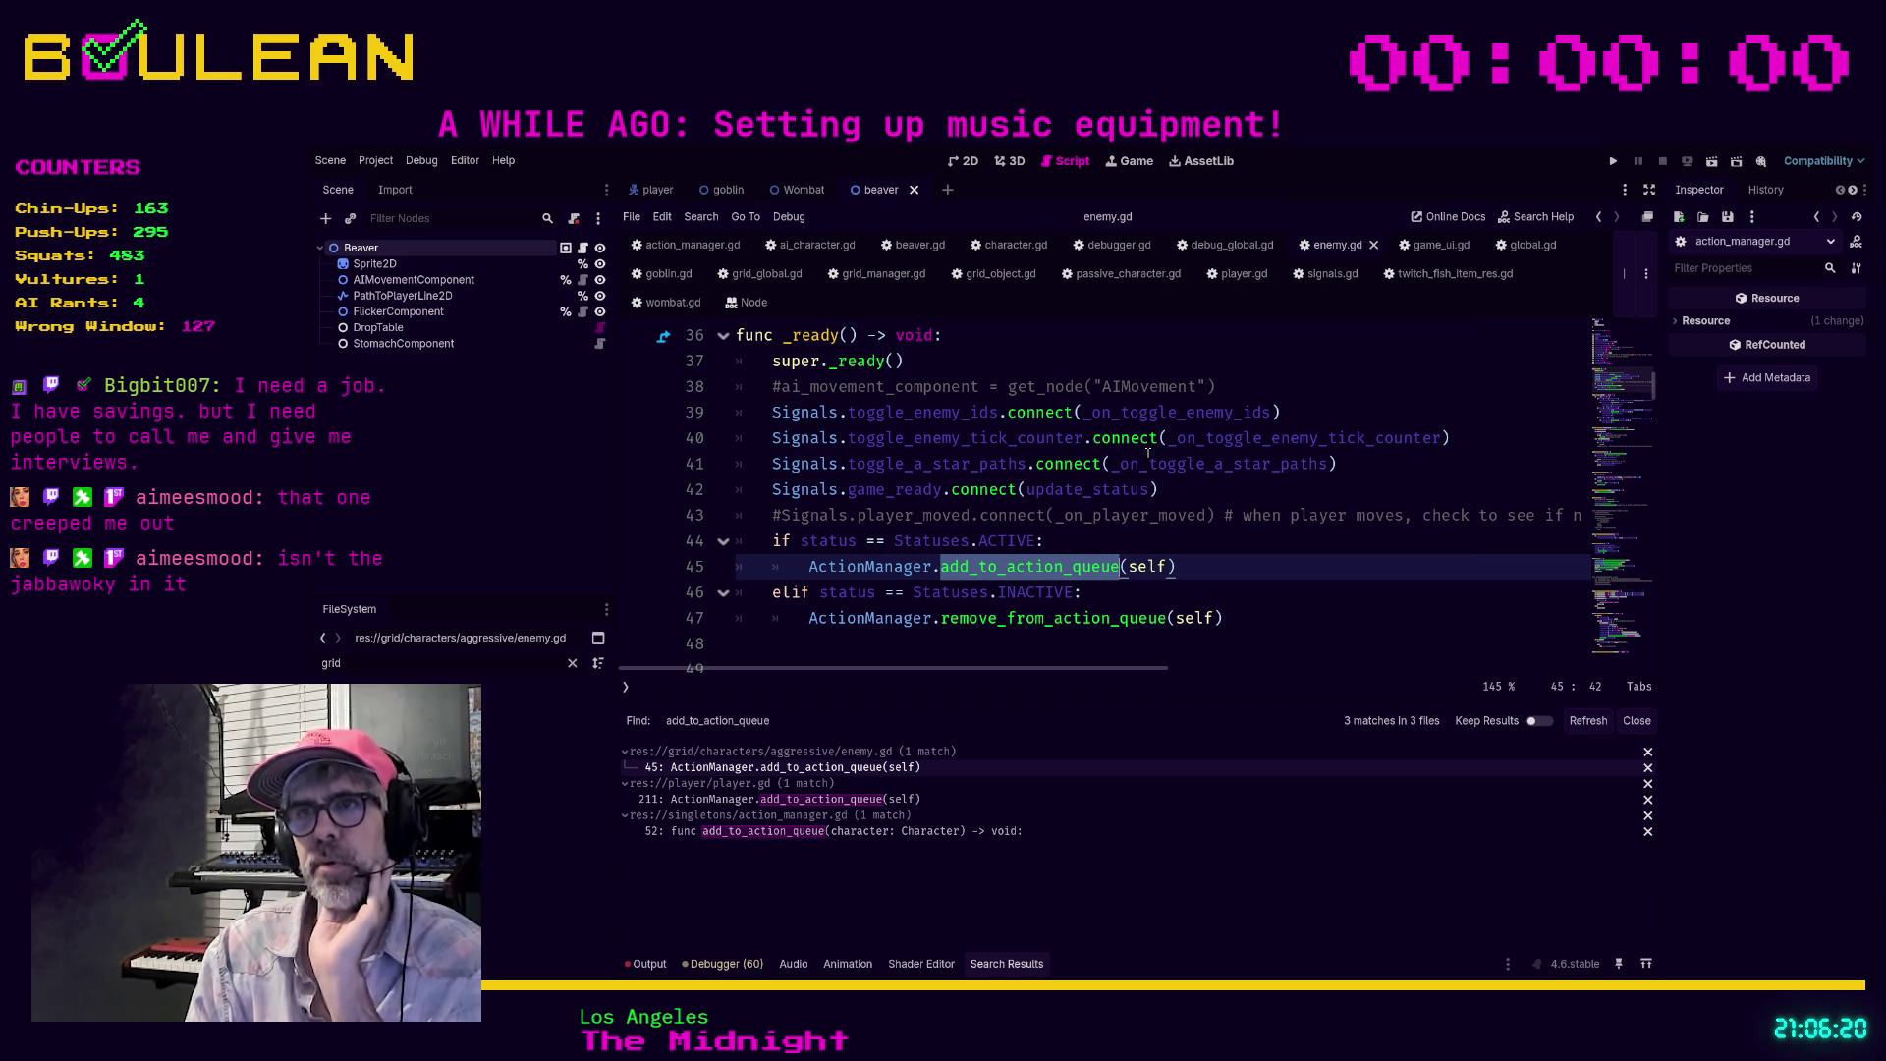
click(1069, 548)
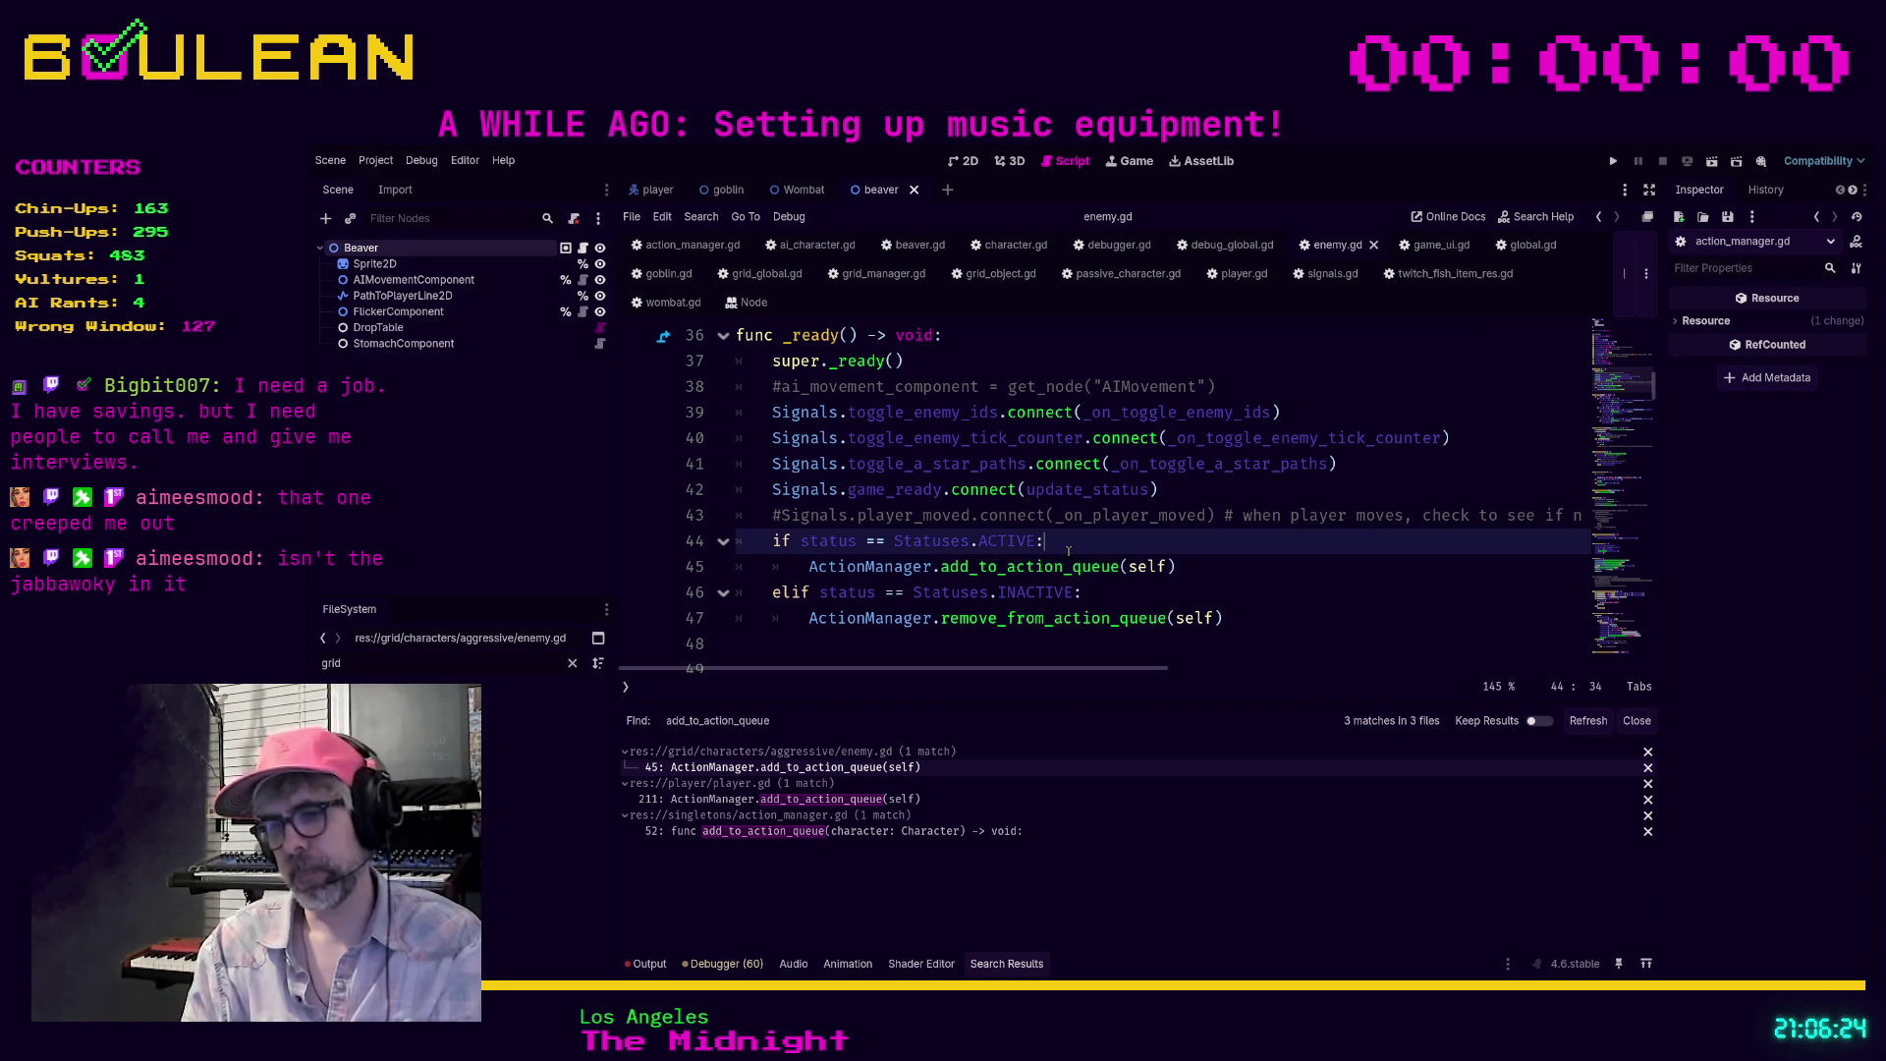
key(Return)
text(if debug)
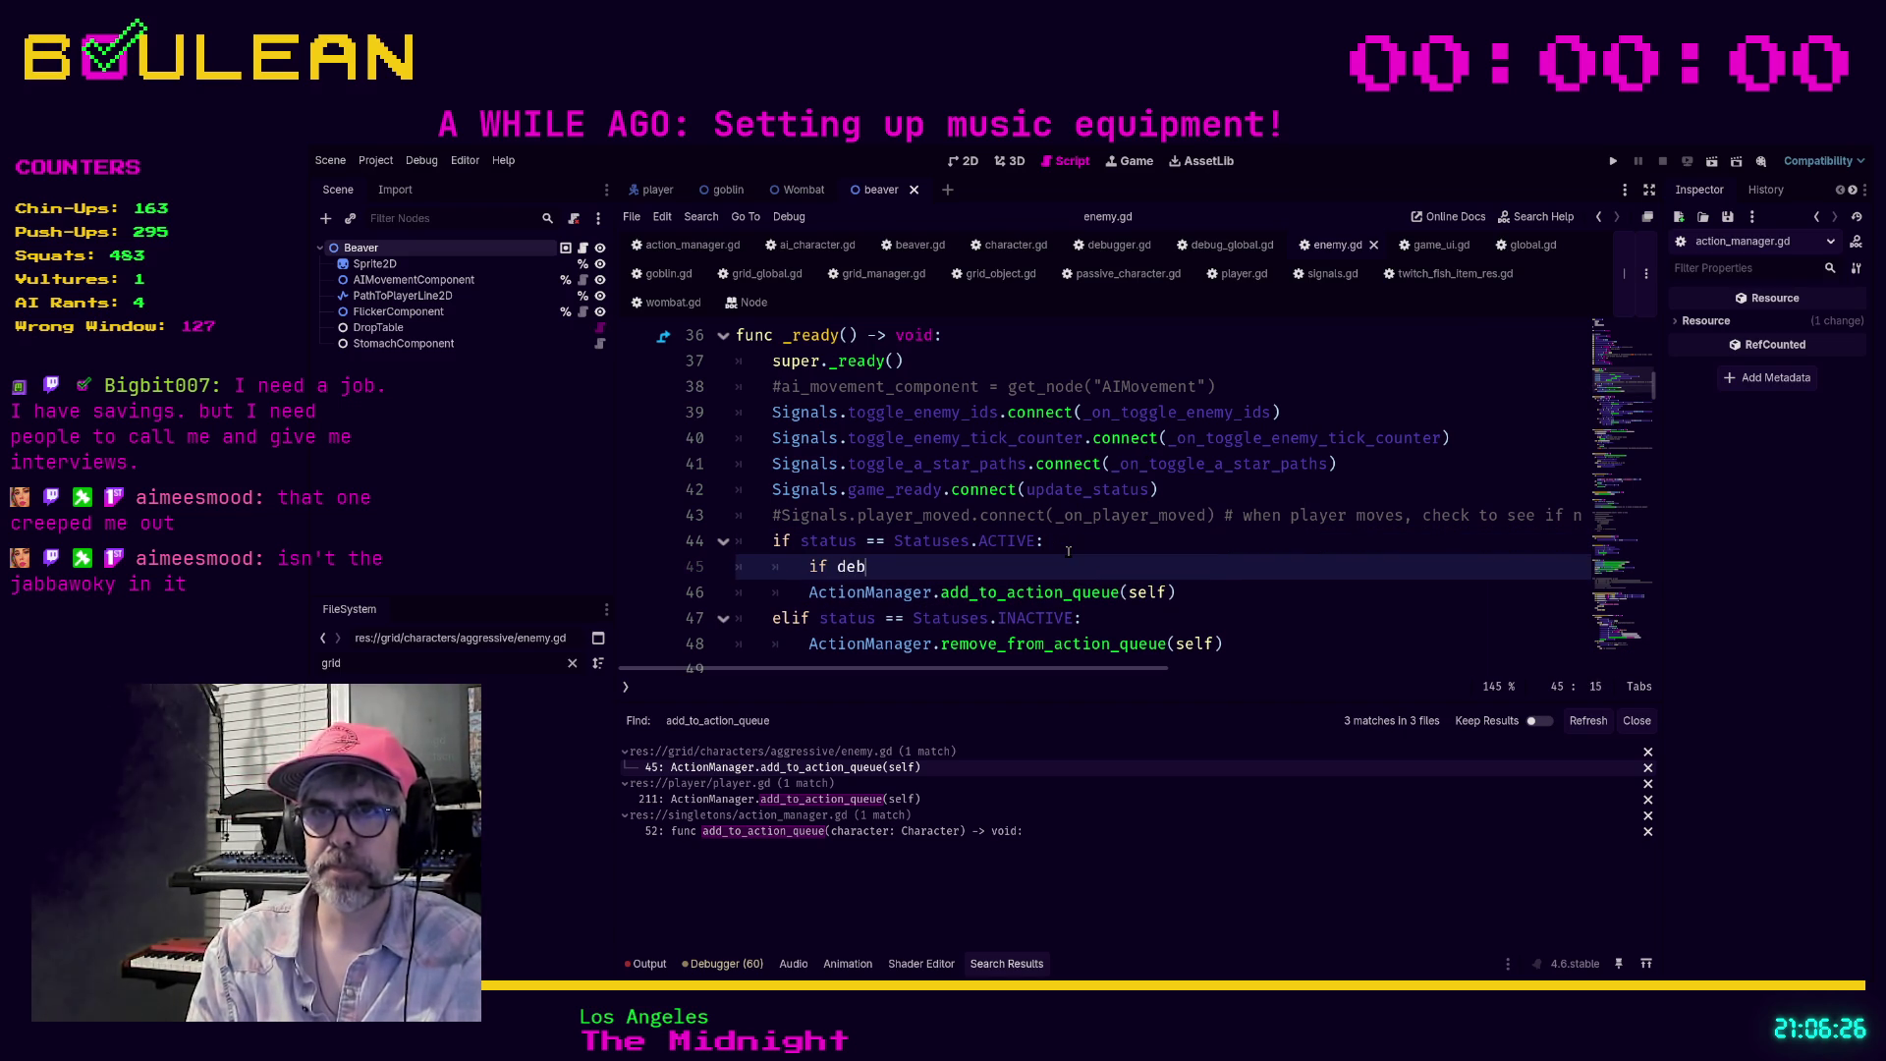
key(Return)
text(:)
key(Return)
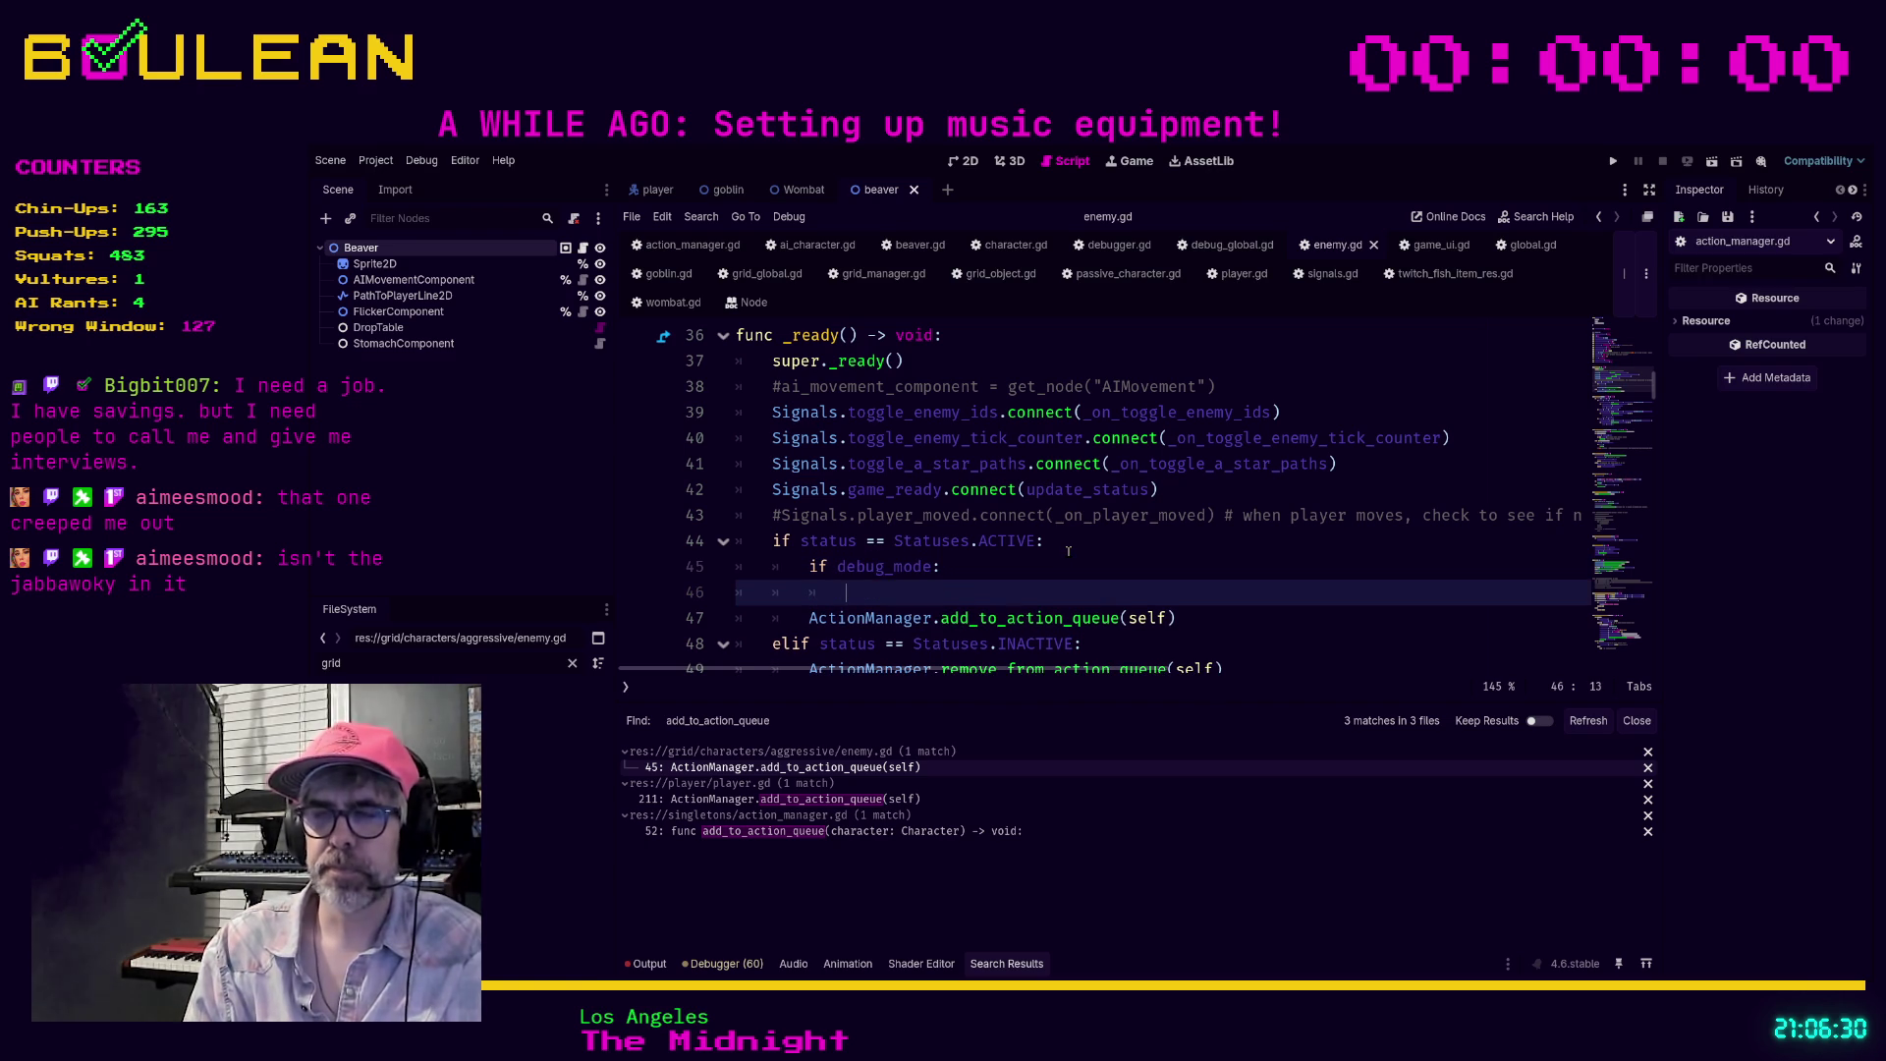
Look up debug_mode in the script, then replace line 45 with print("Status: " + s
key(ctrl+f)
text(debug_mode)
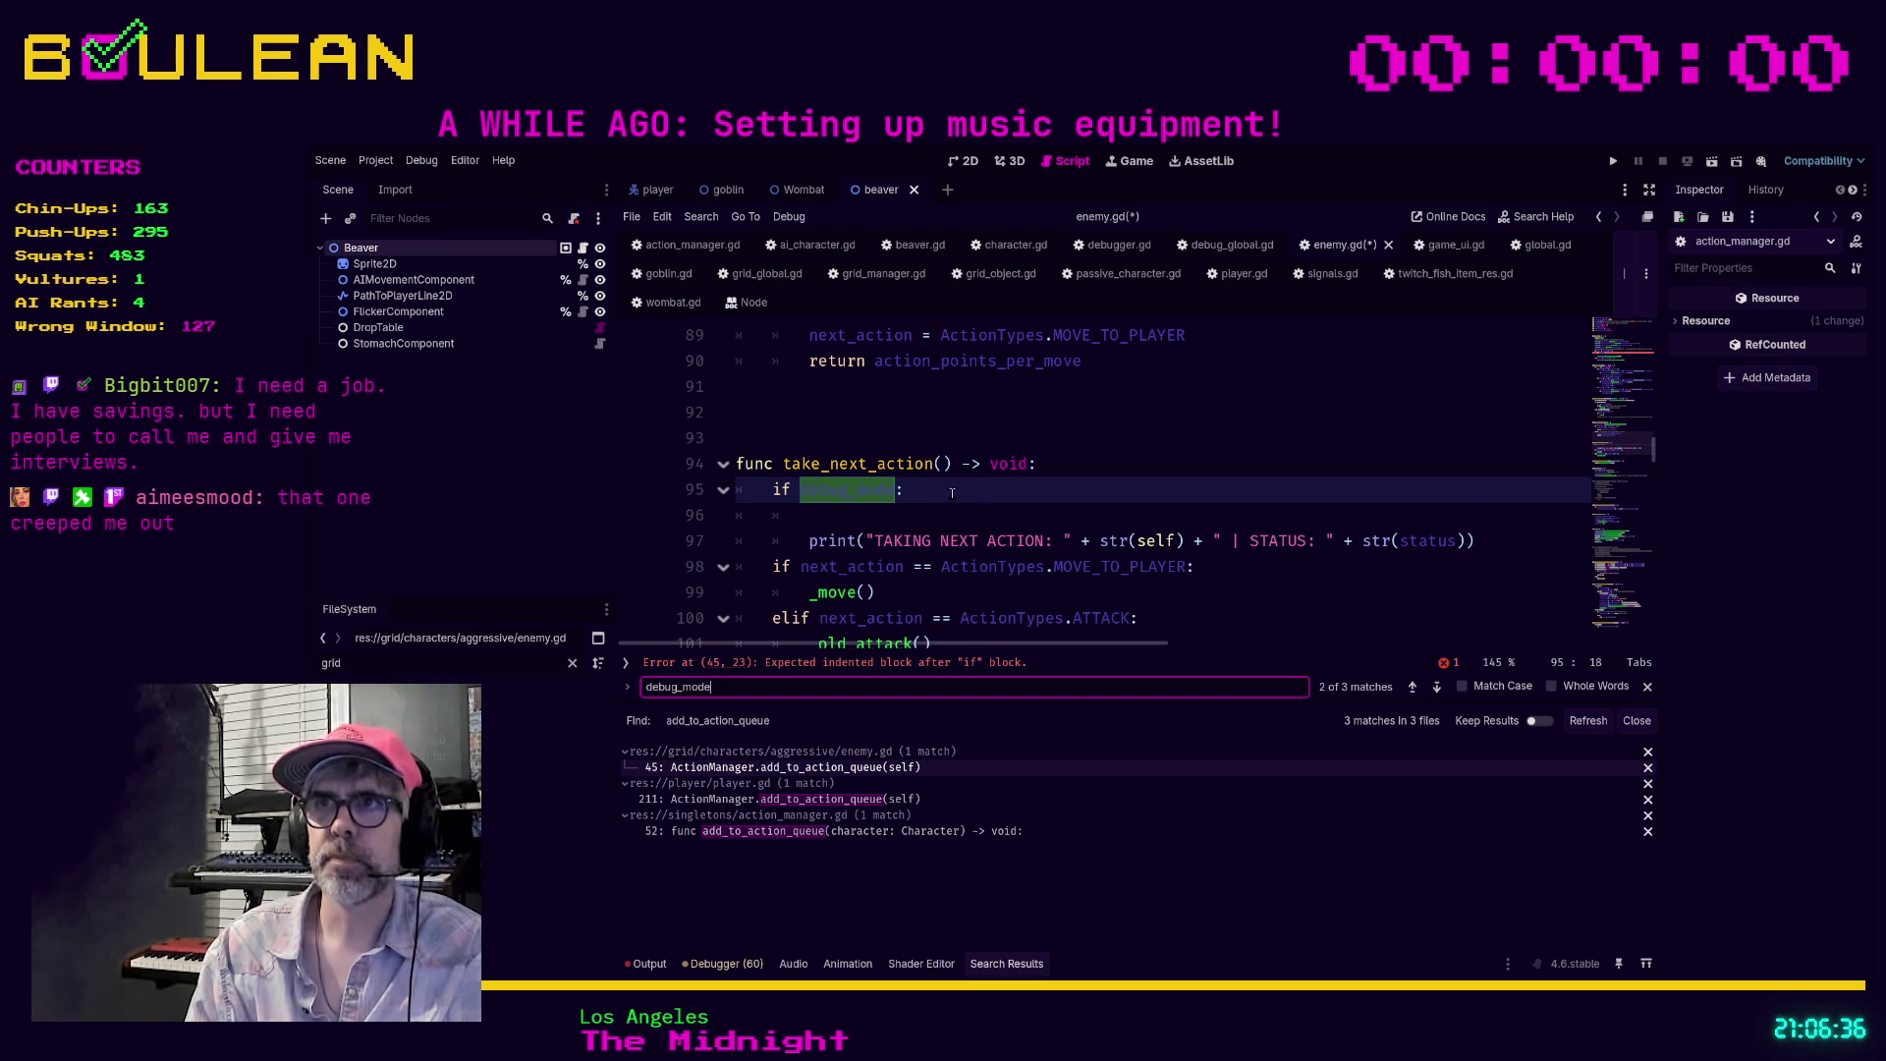
scroll(986, 489, up, 8)
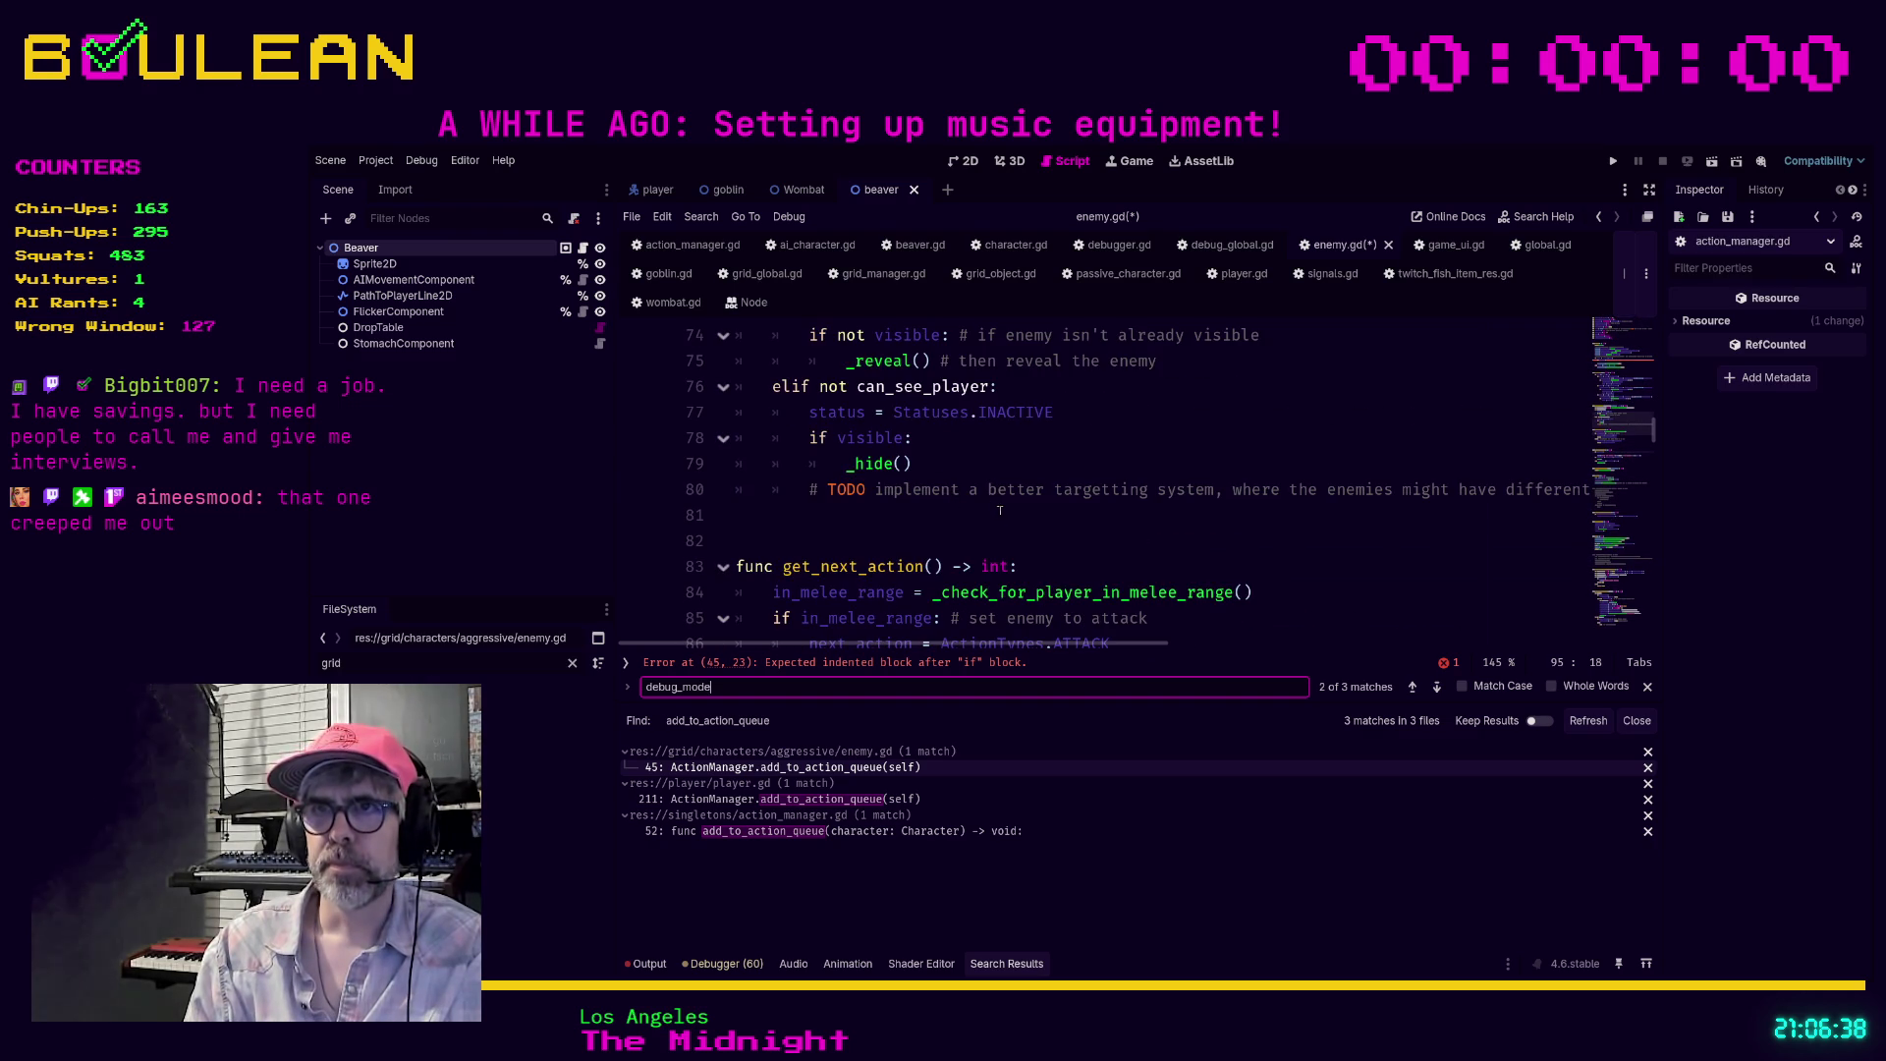
scroll(1001, 521, up, 10)
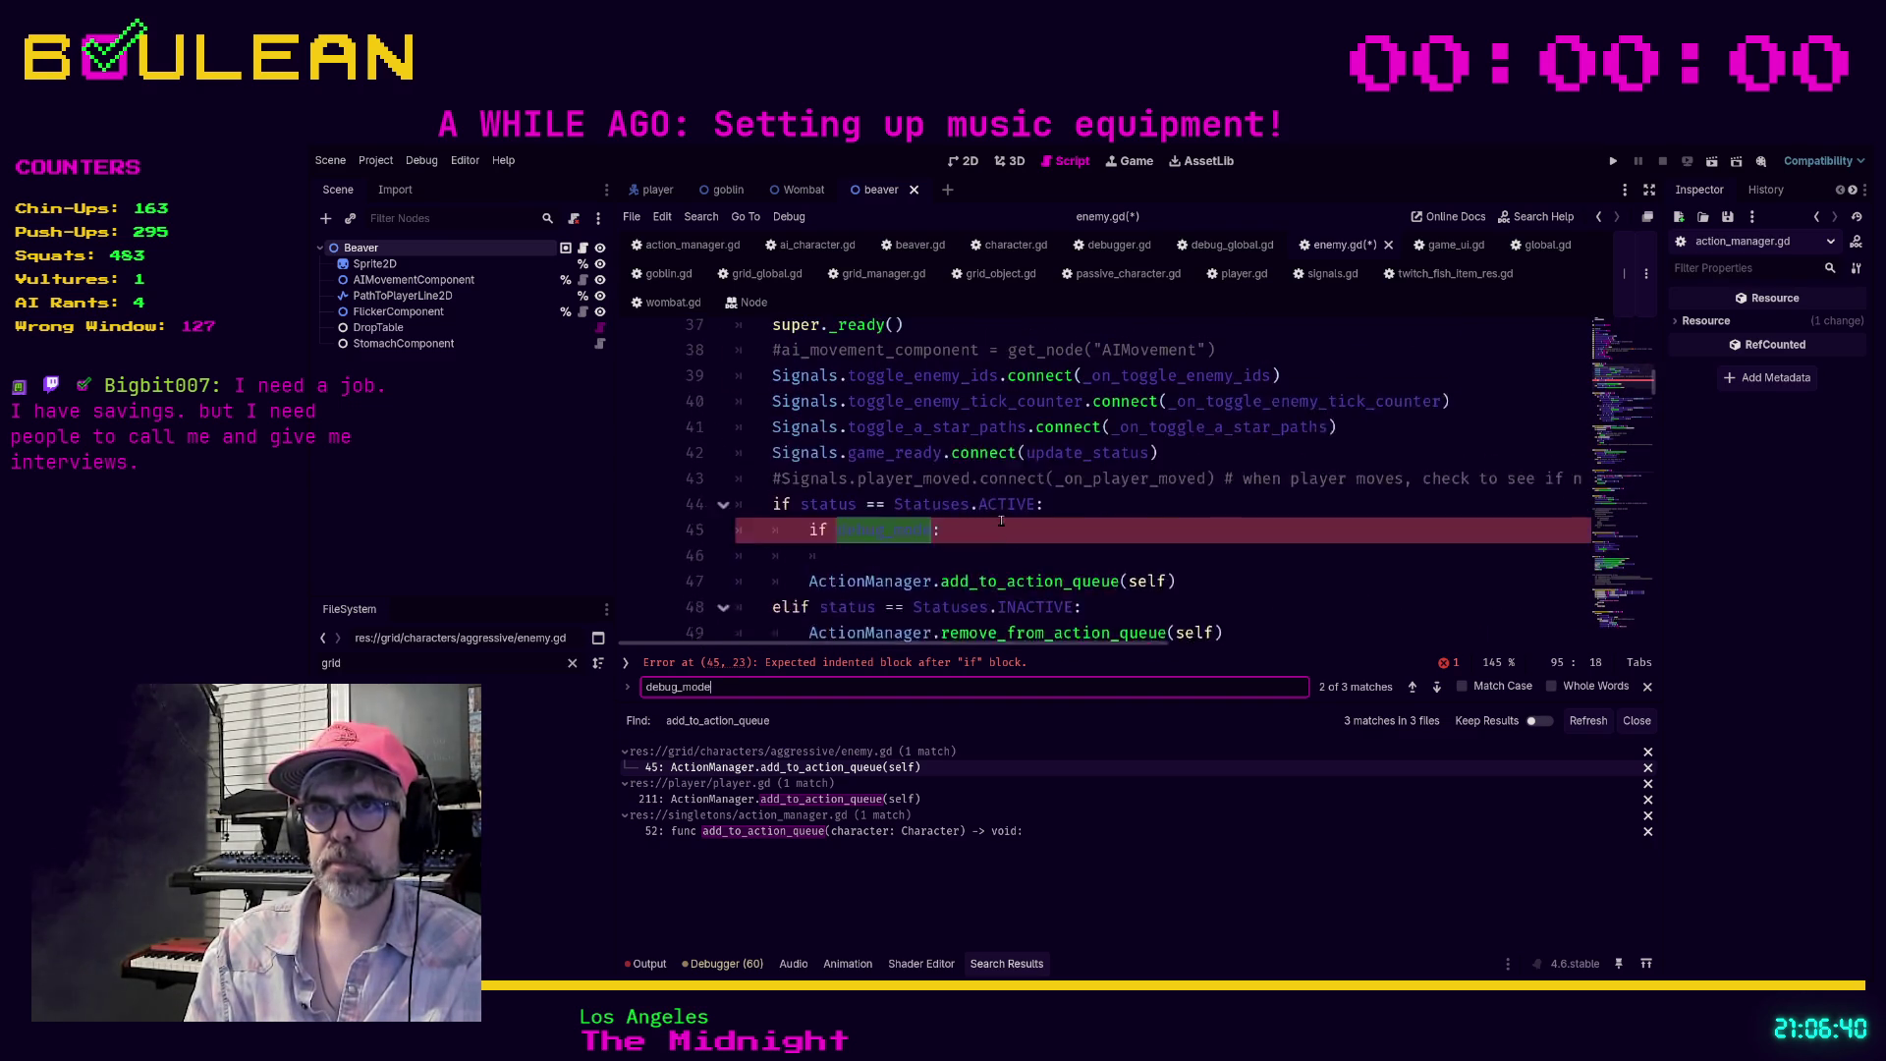
click(1081, 617)
scroll(1114, 530, down, 1)
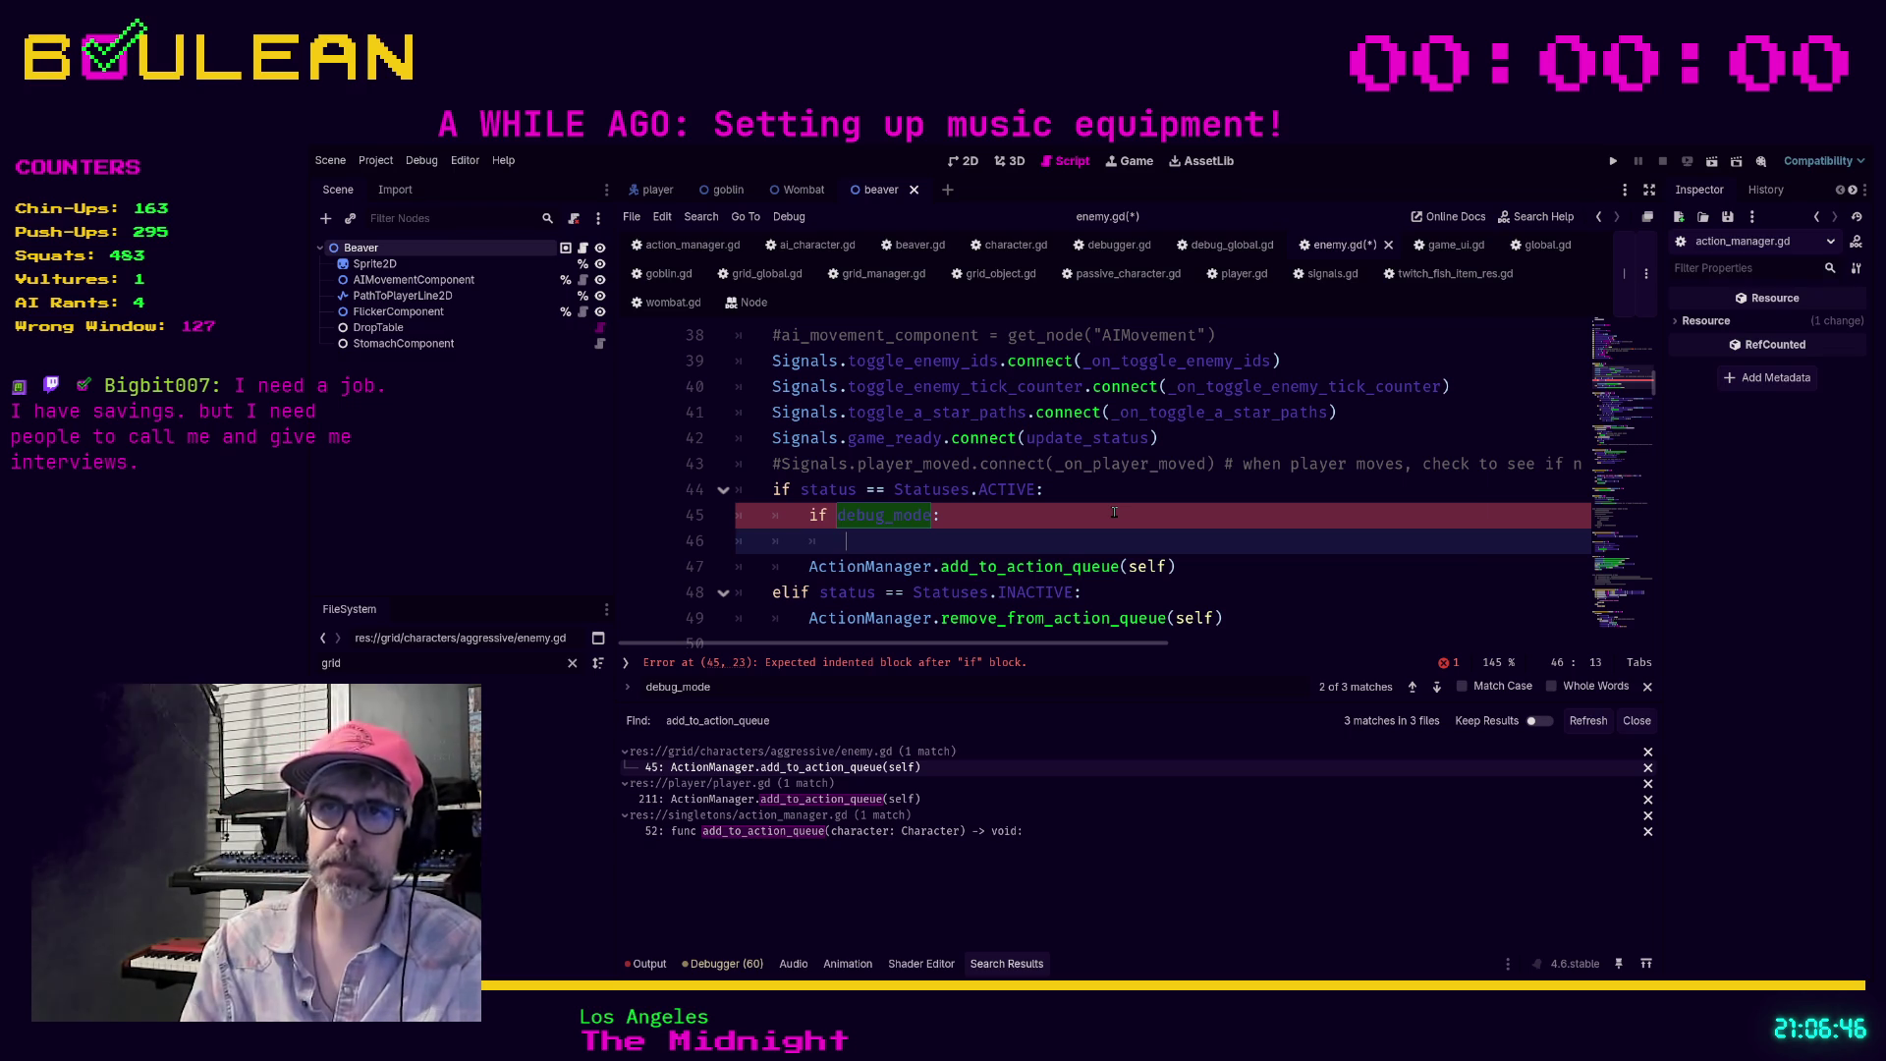
click(1114, 512)
key(shift+Home)
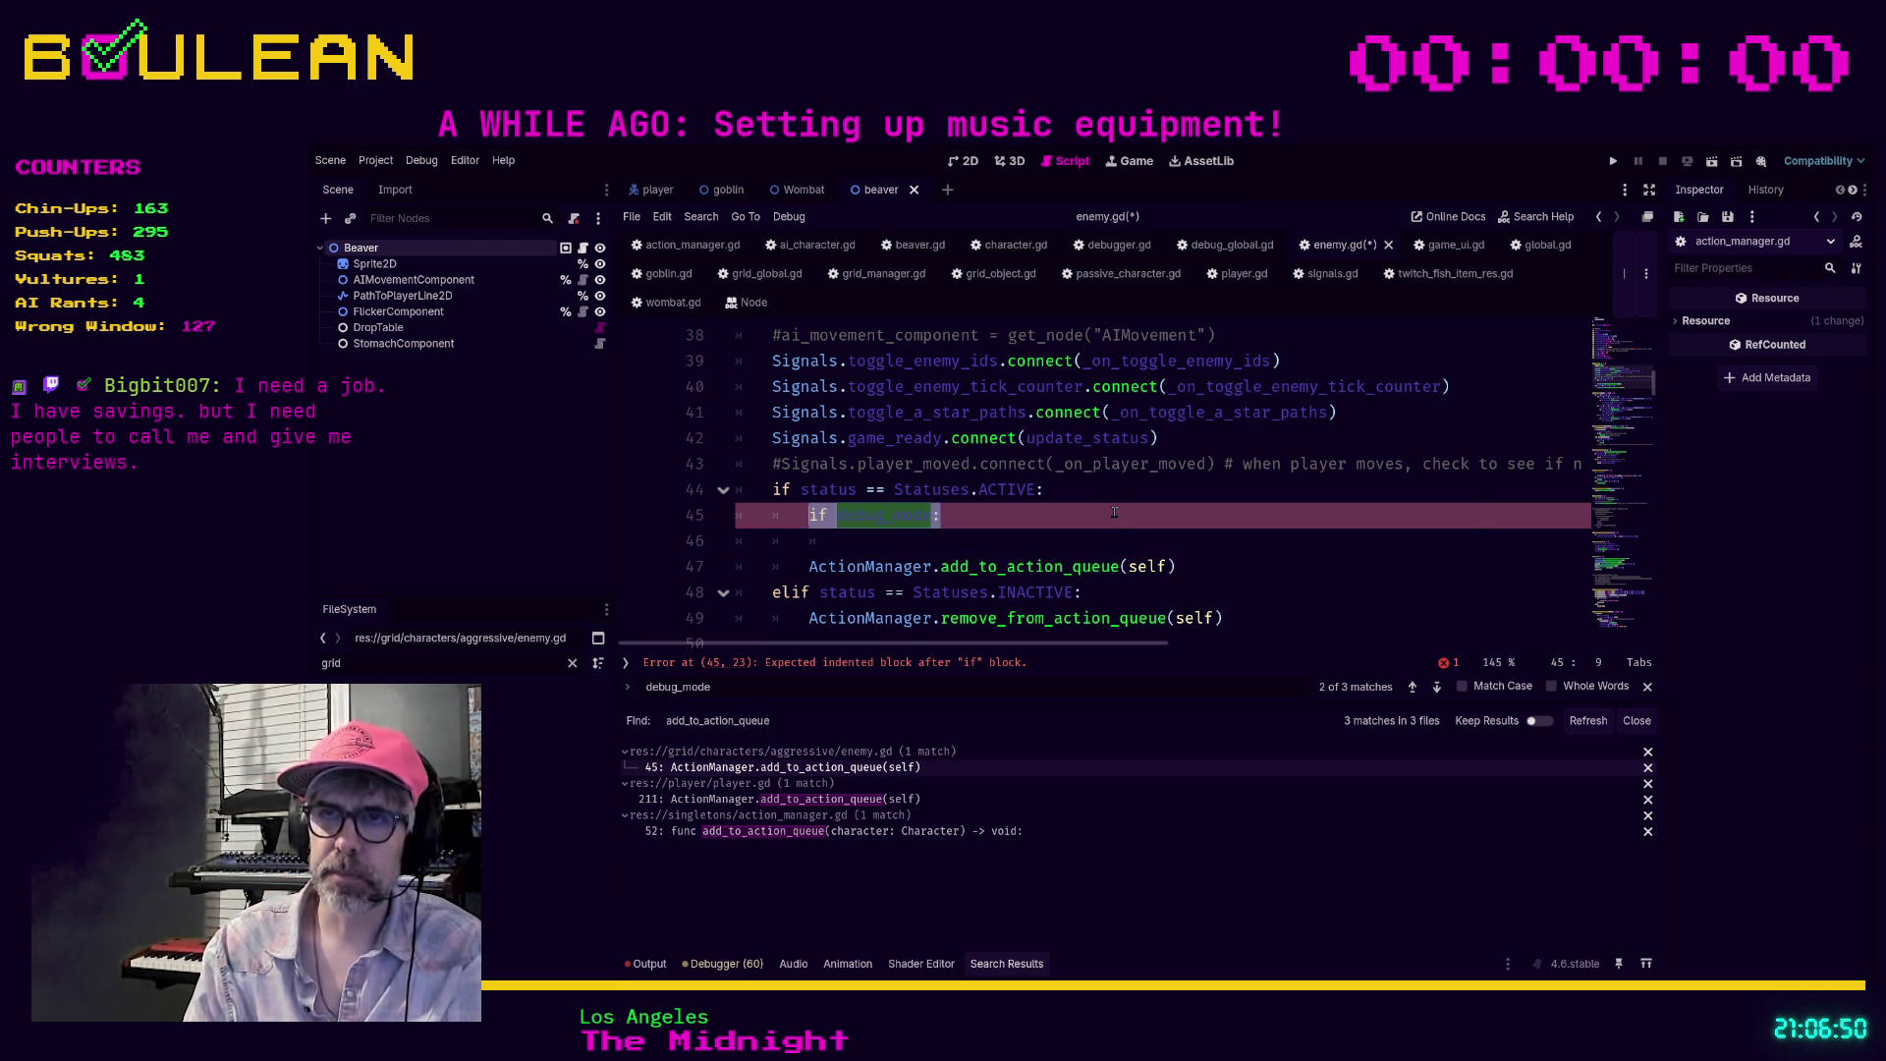
text(print(")
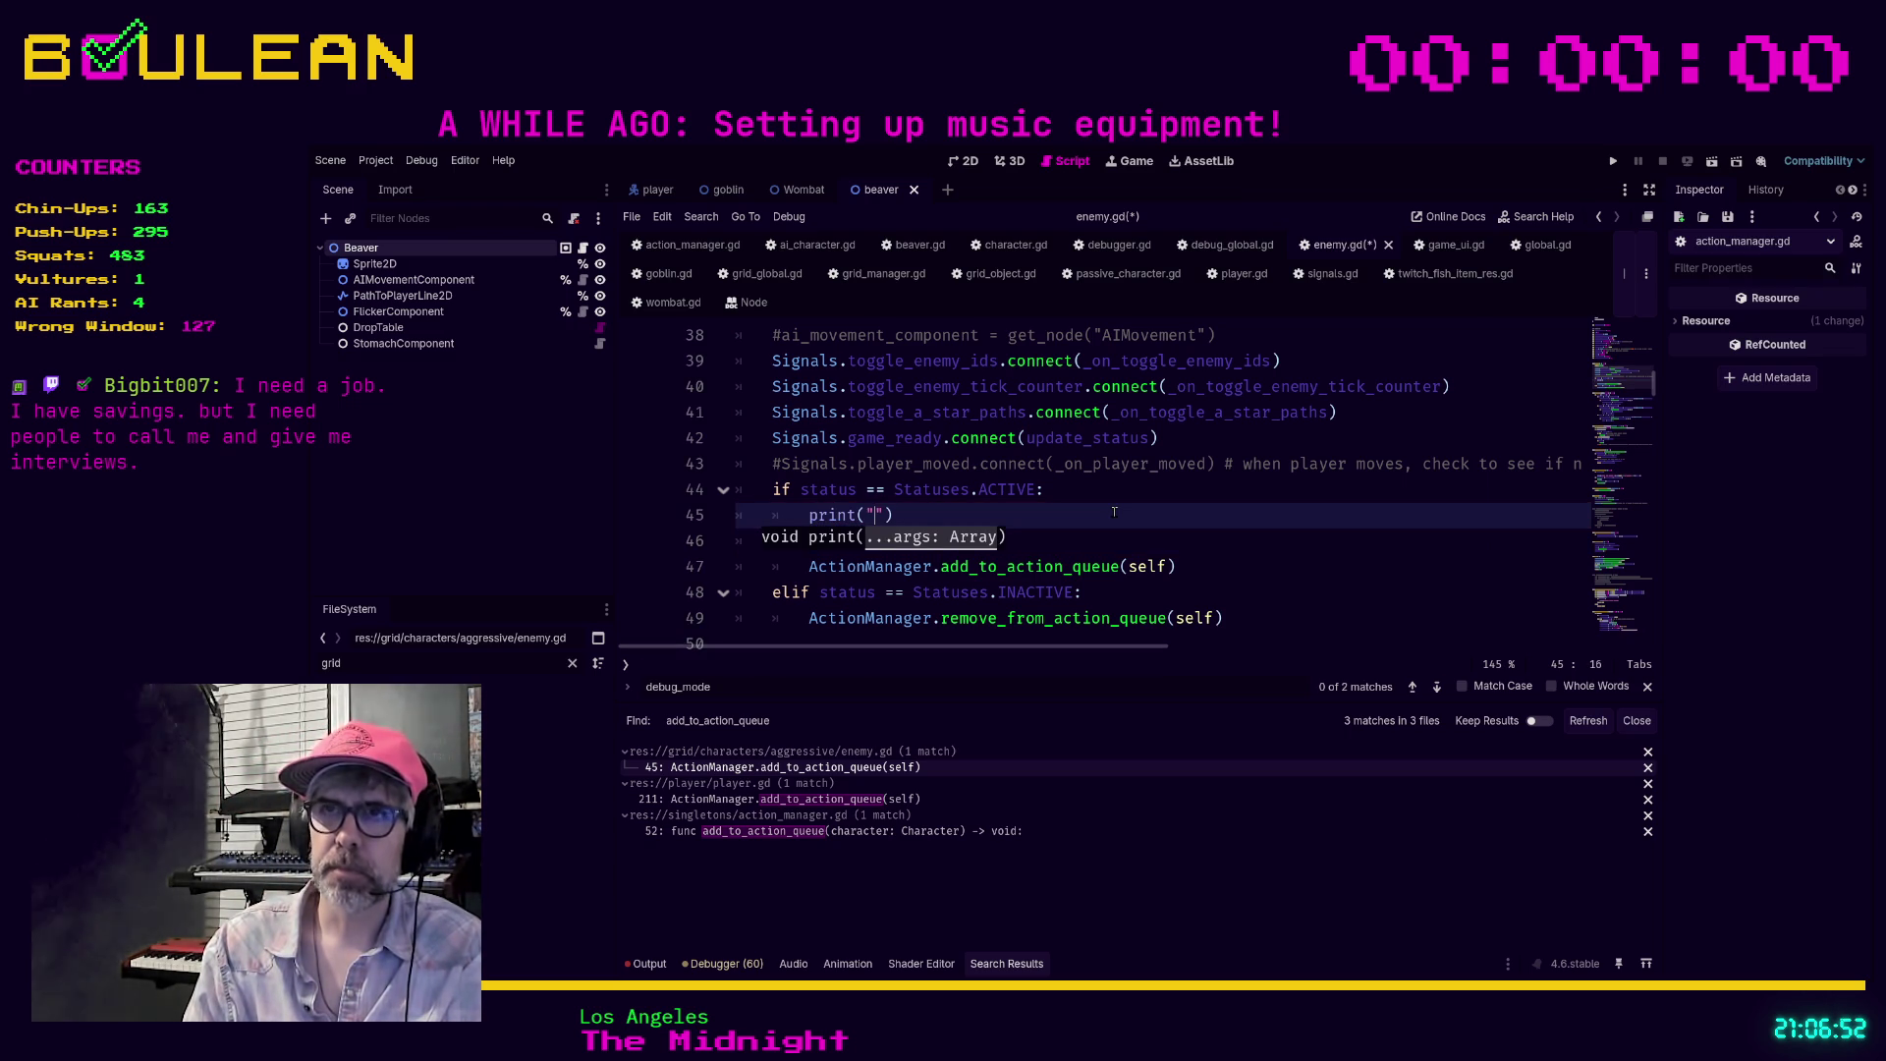
text(S)
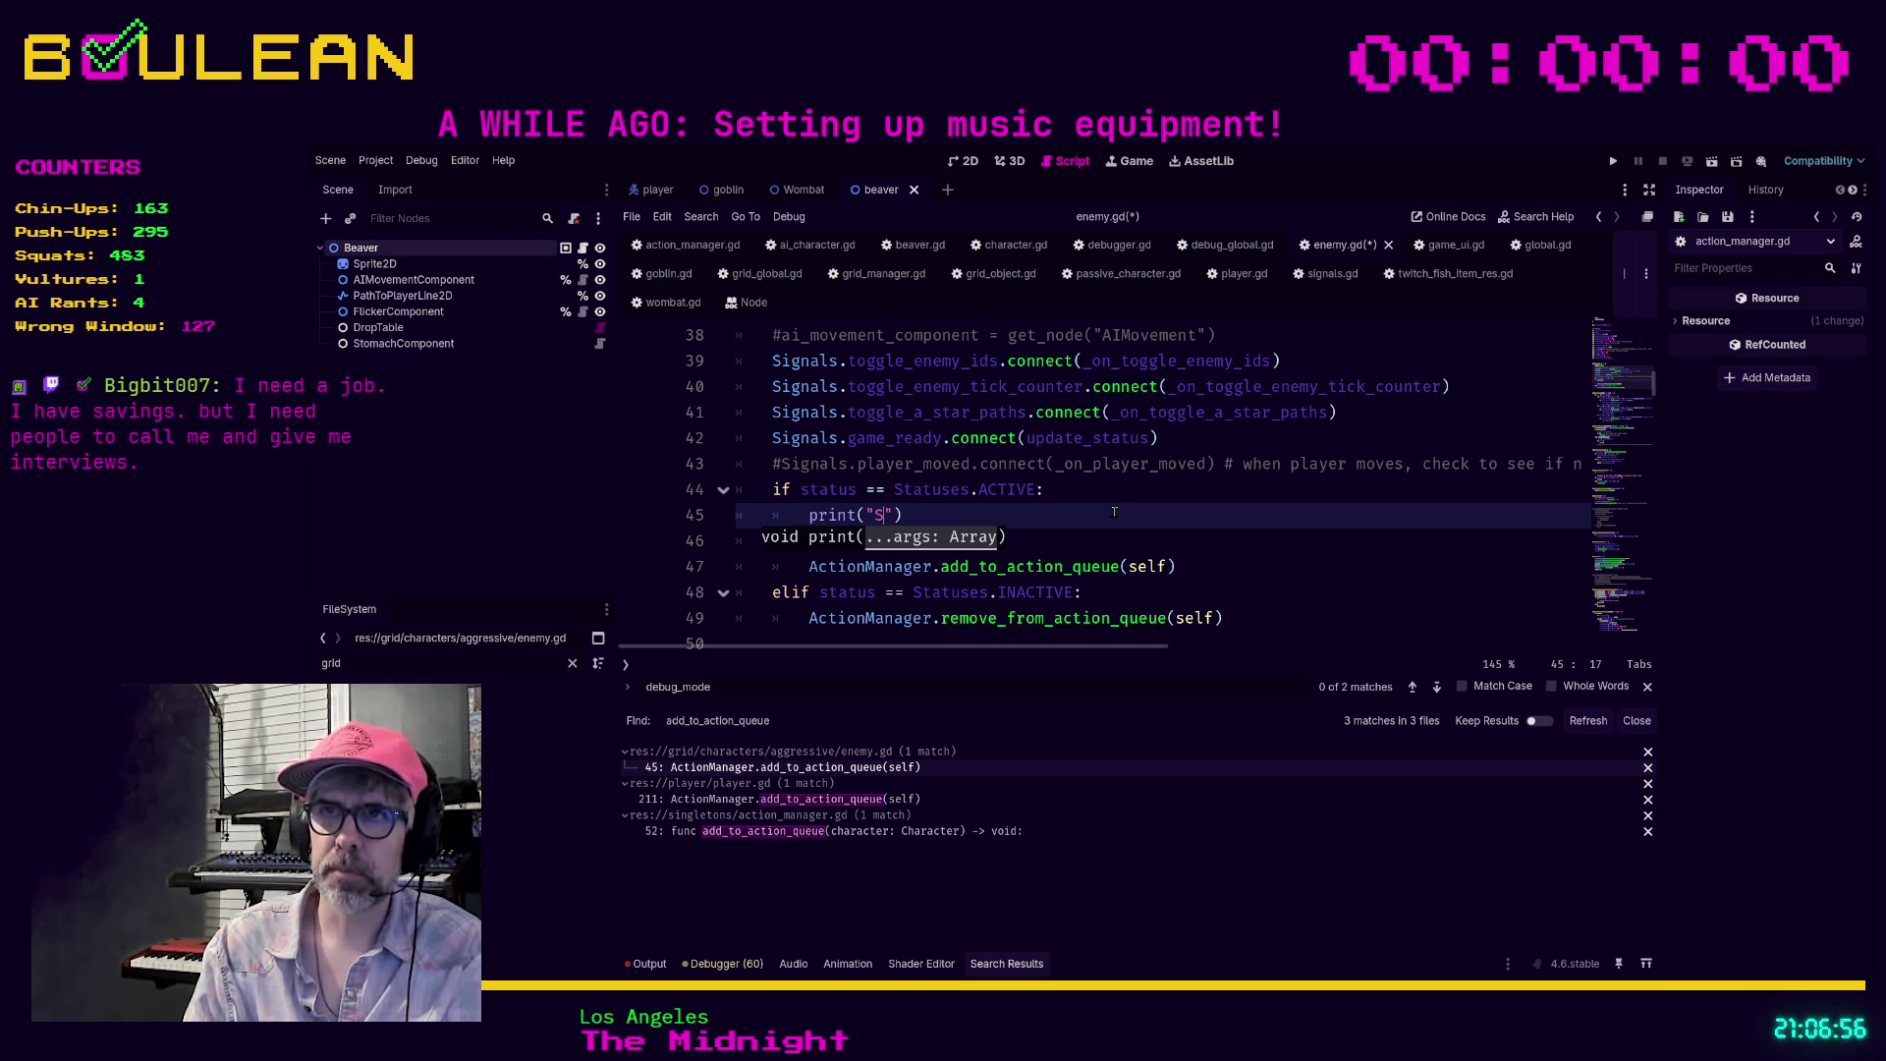
text(tatus: )
text(" + )
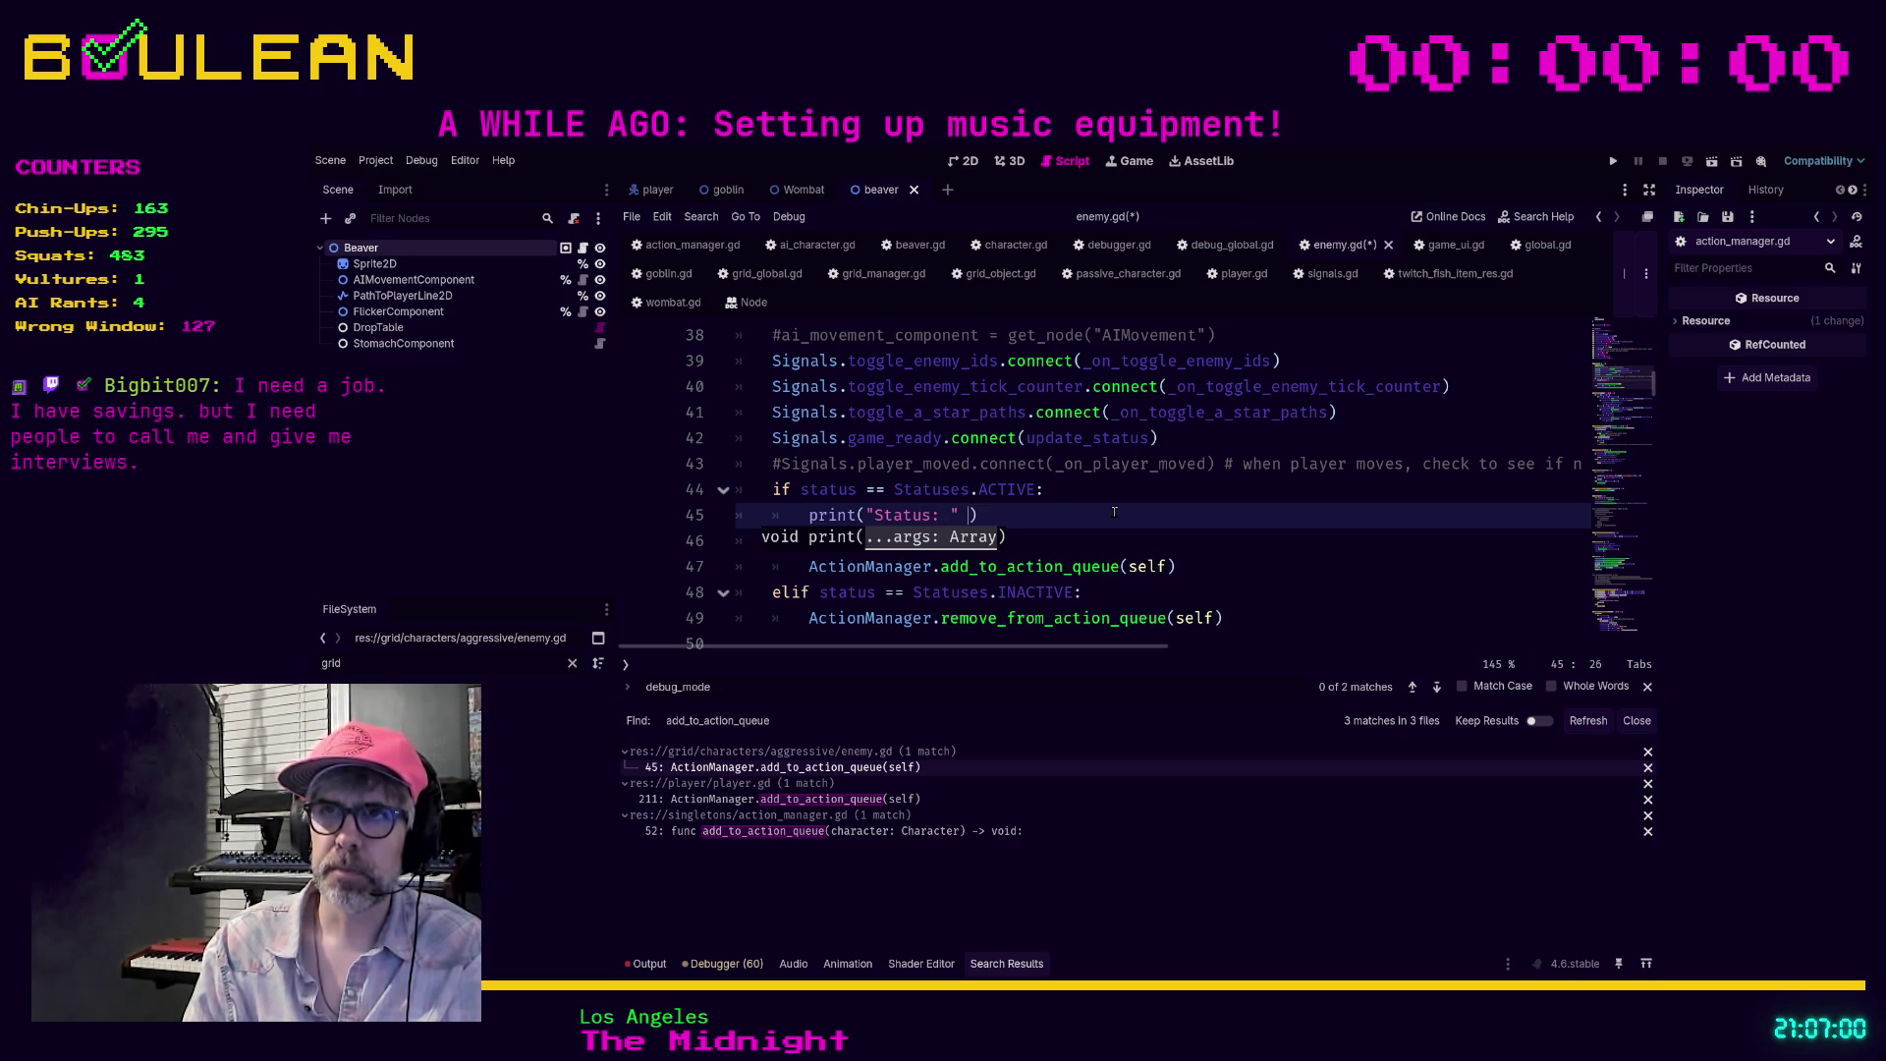
text(self.sin)
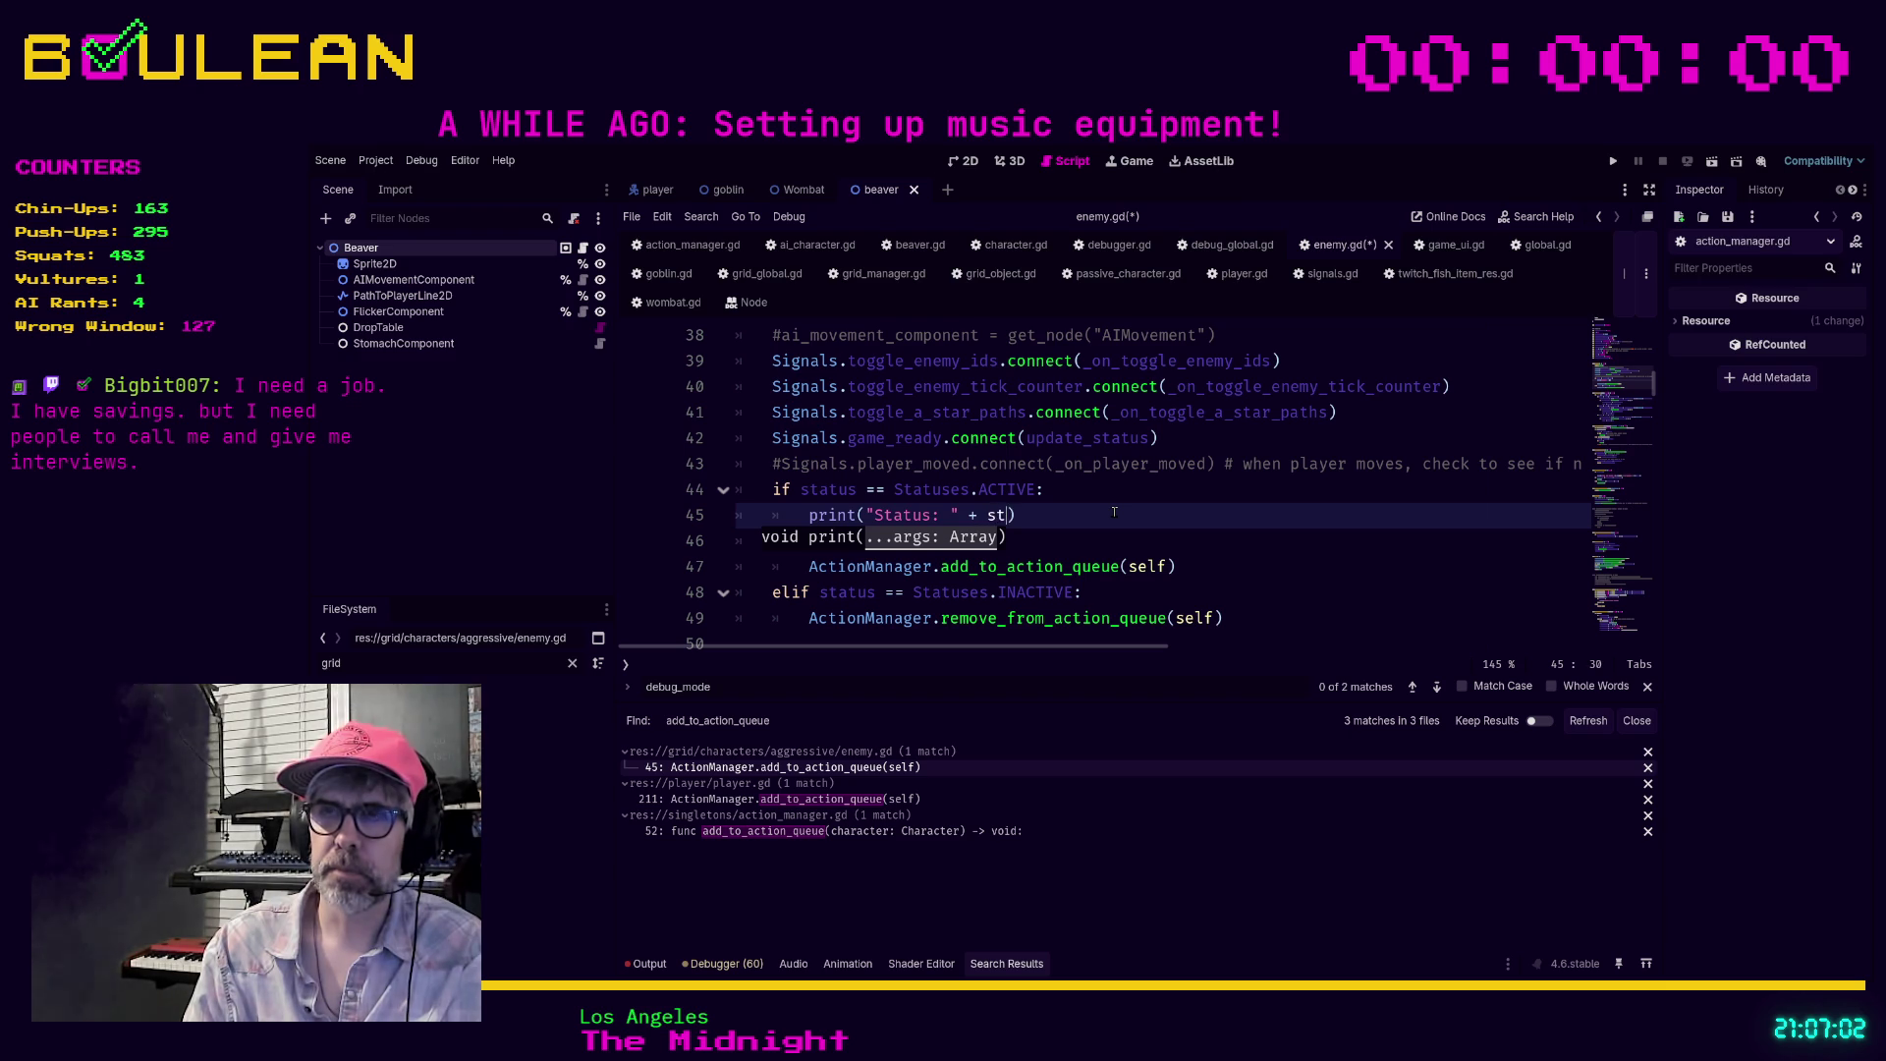
Extend the line 45 print with self.name_singular followed by a plus
key(BackSpace)
text(self.sin)
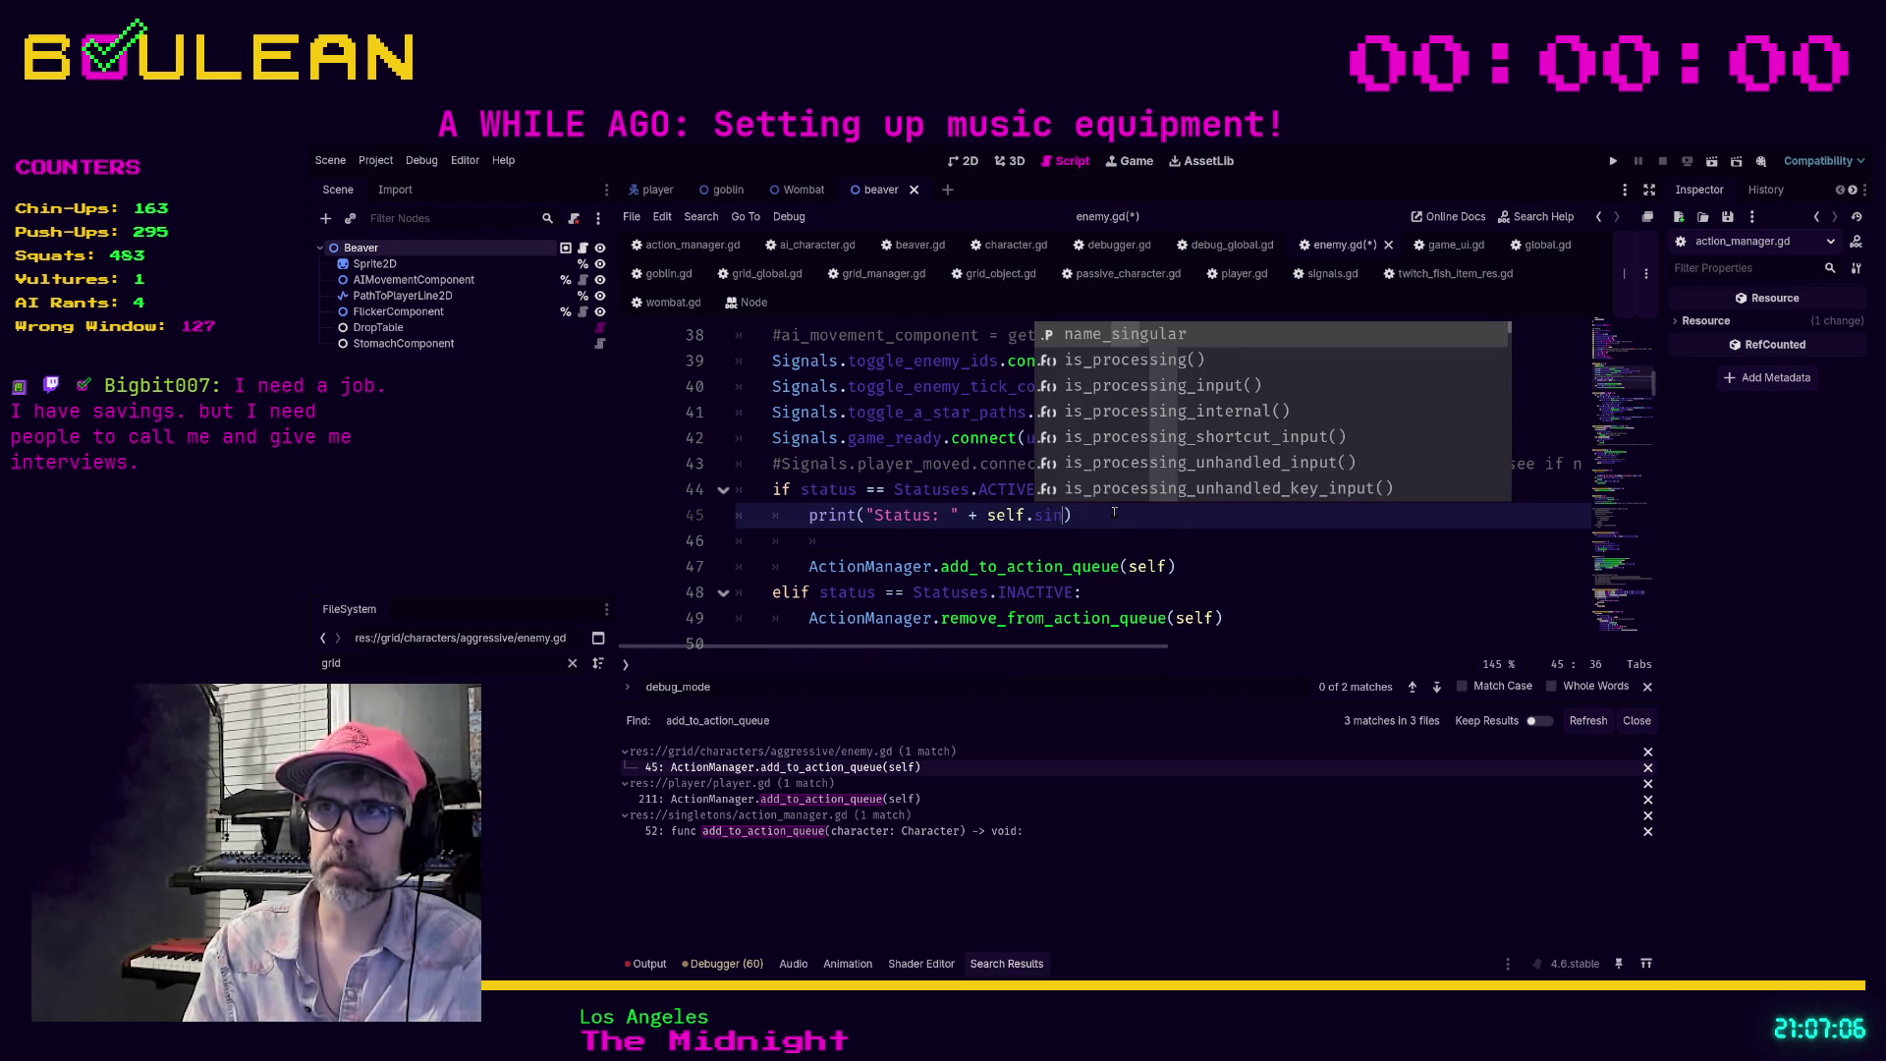
key(Return)
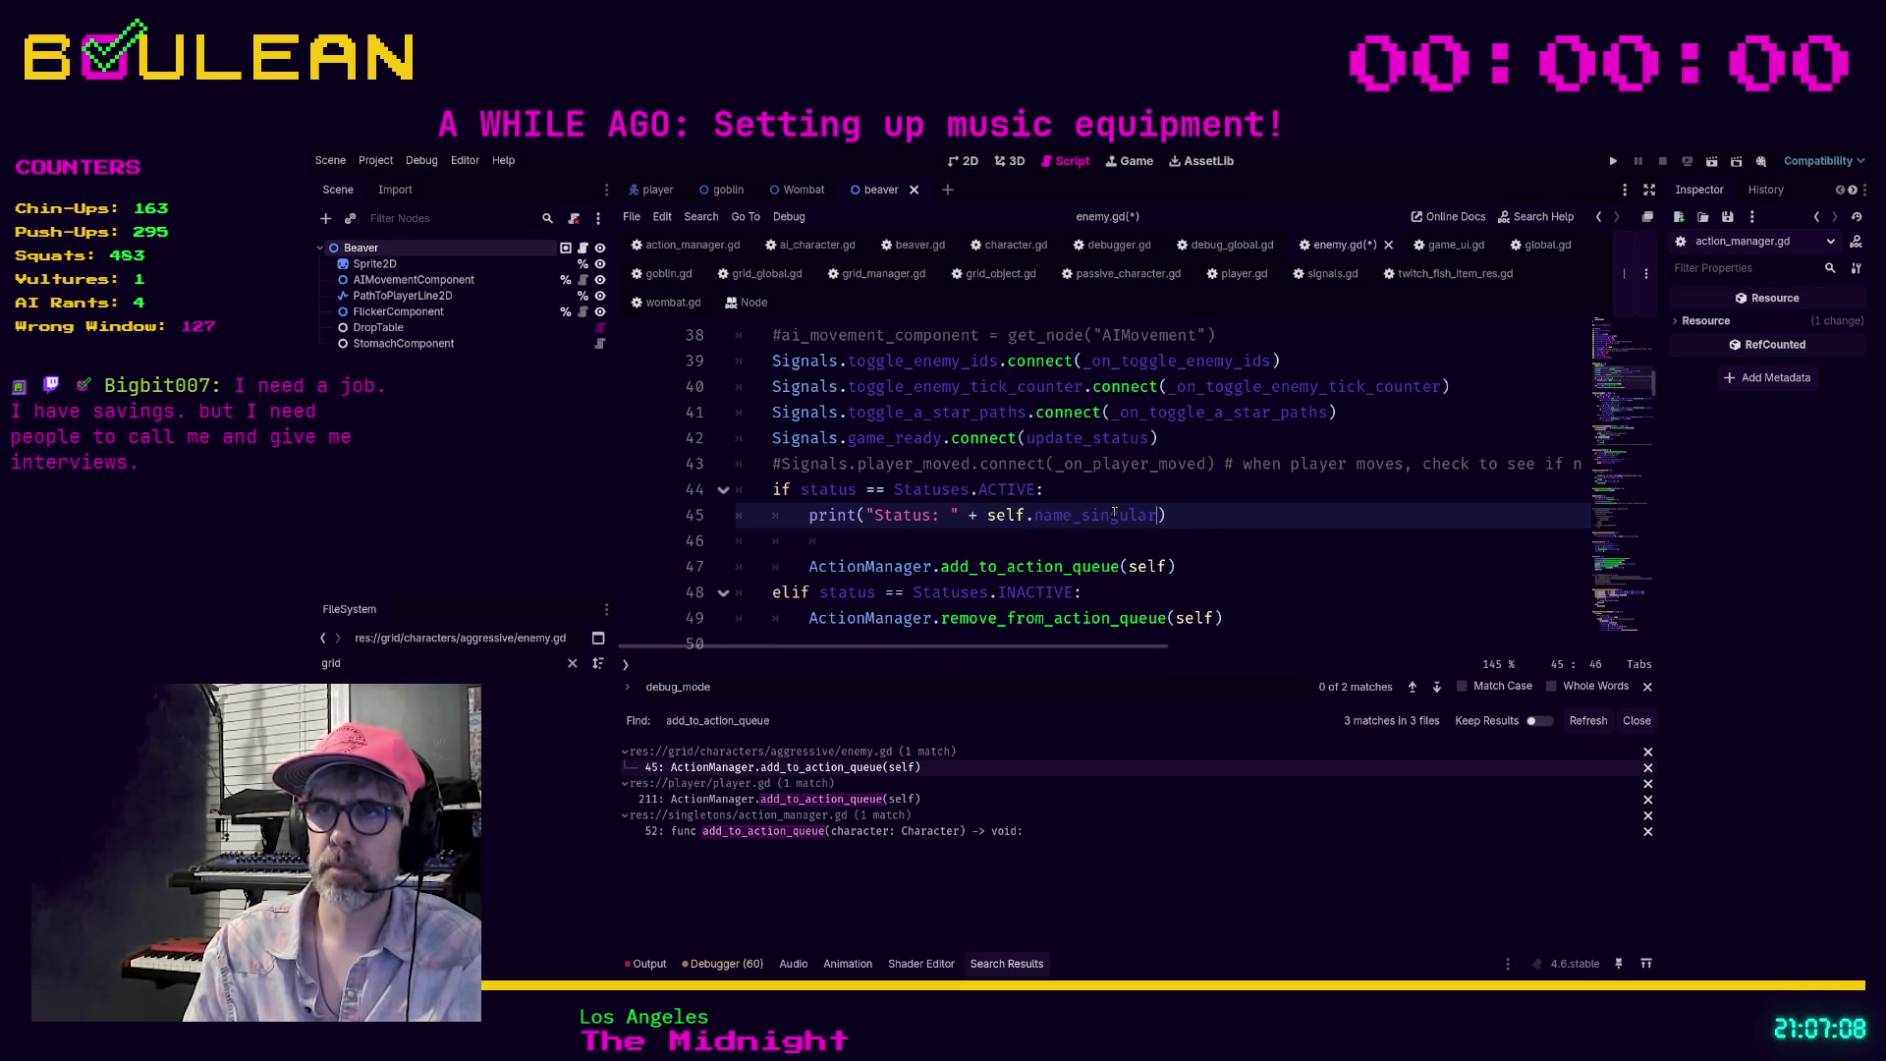
text(+ )
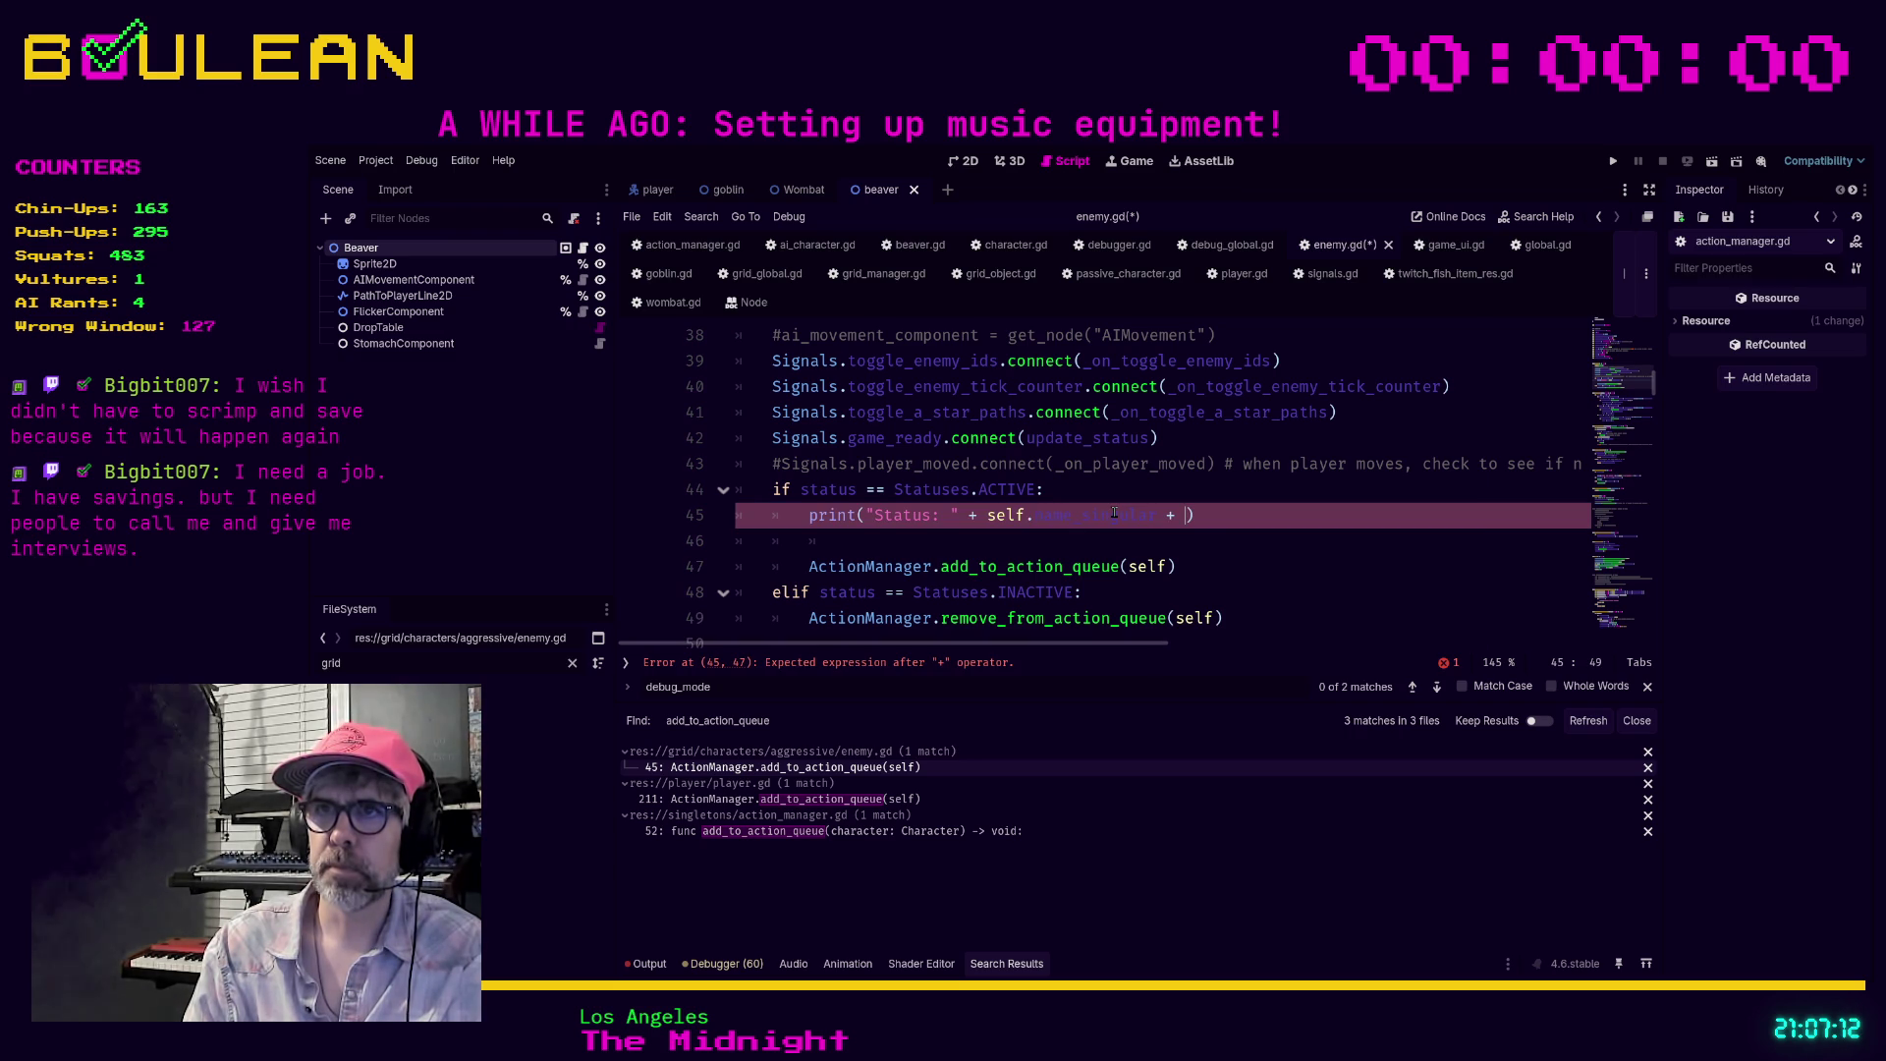
text(")
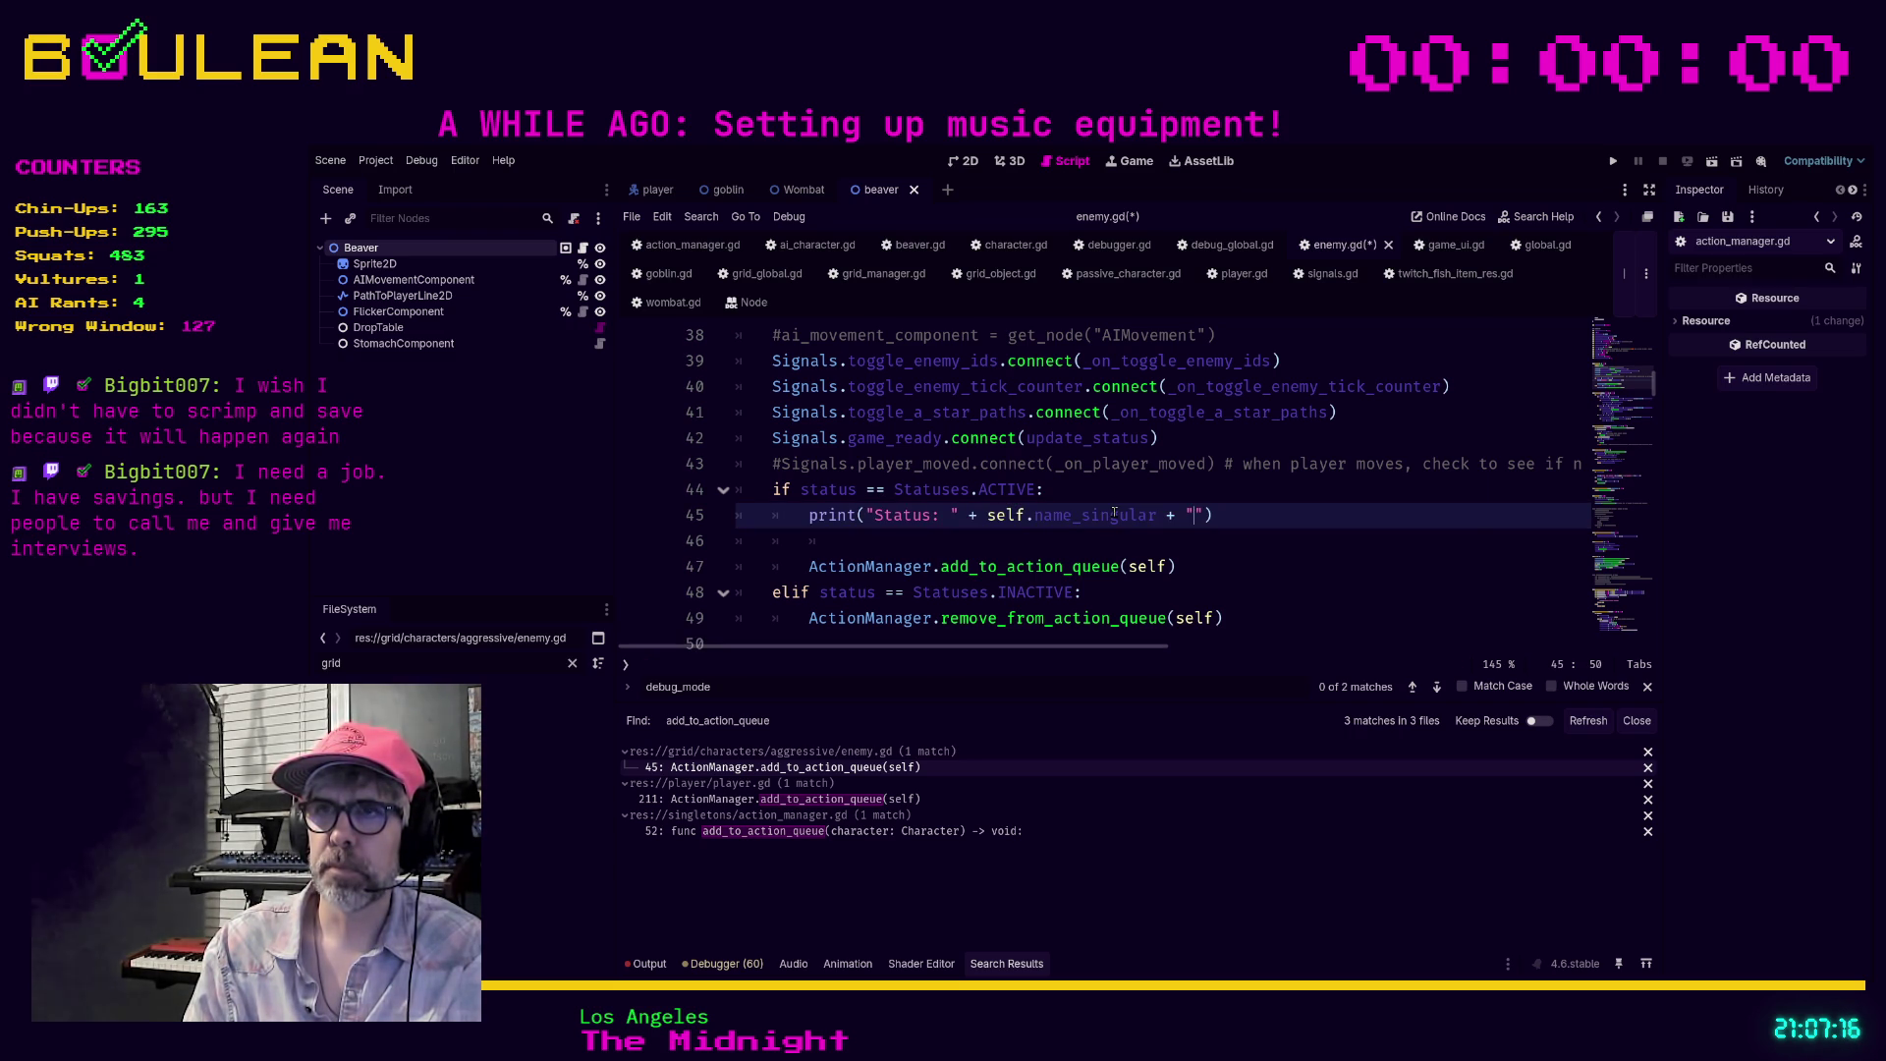
key(BackSpace)
Finish the print with str(Statuses.keys()[status]), save enemy.gd and run the game with F5
text(str(stat)
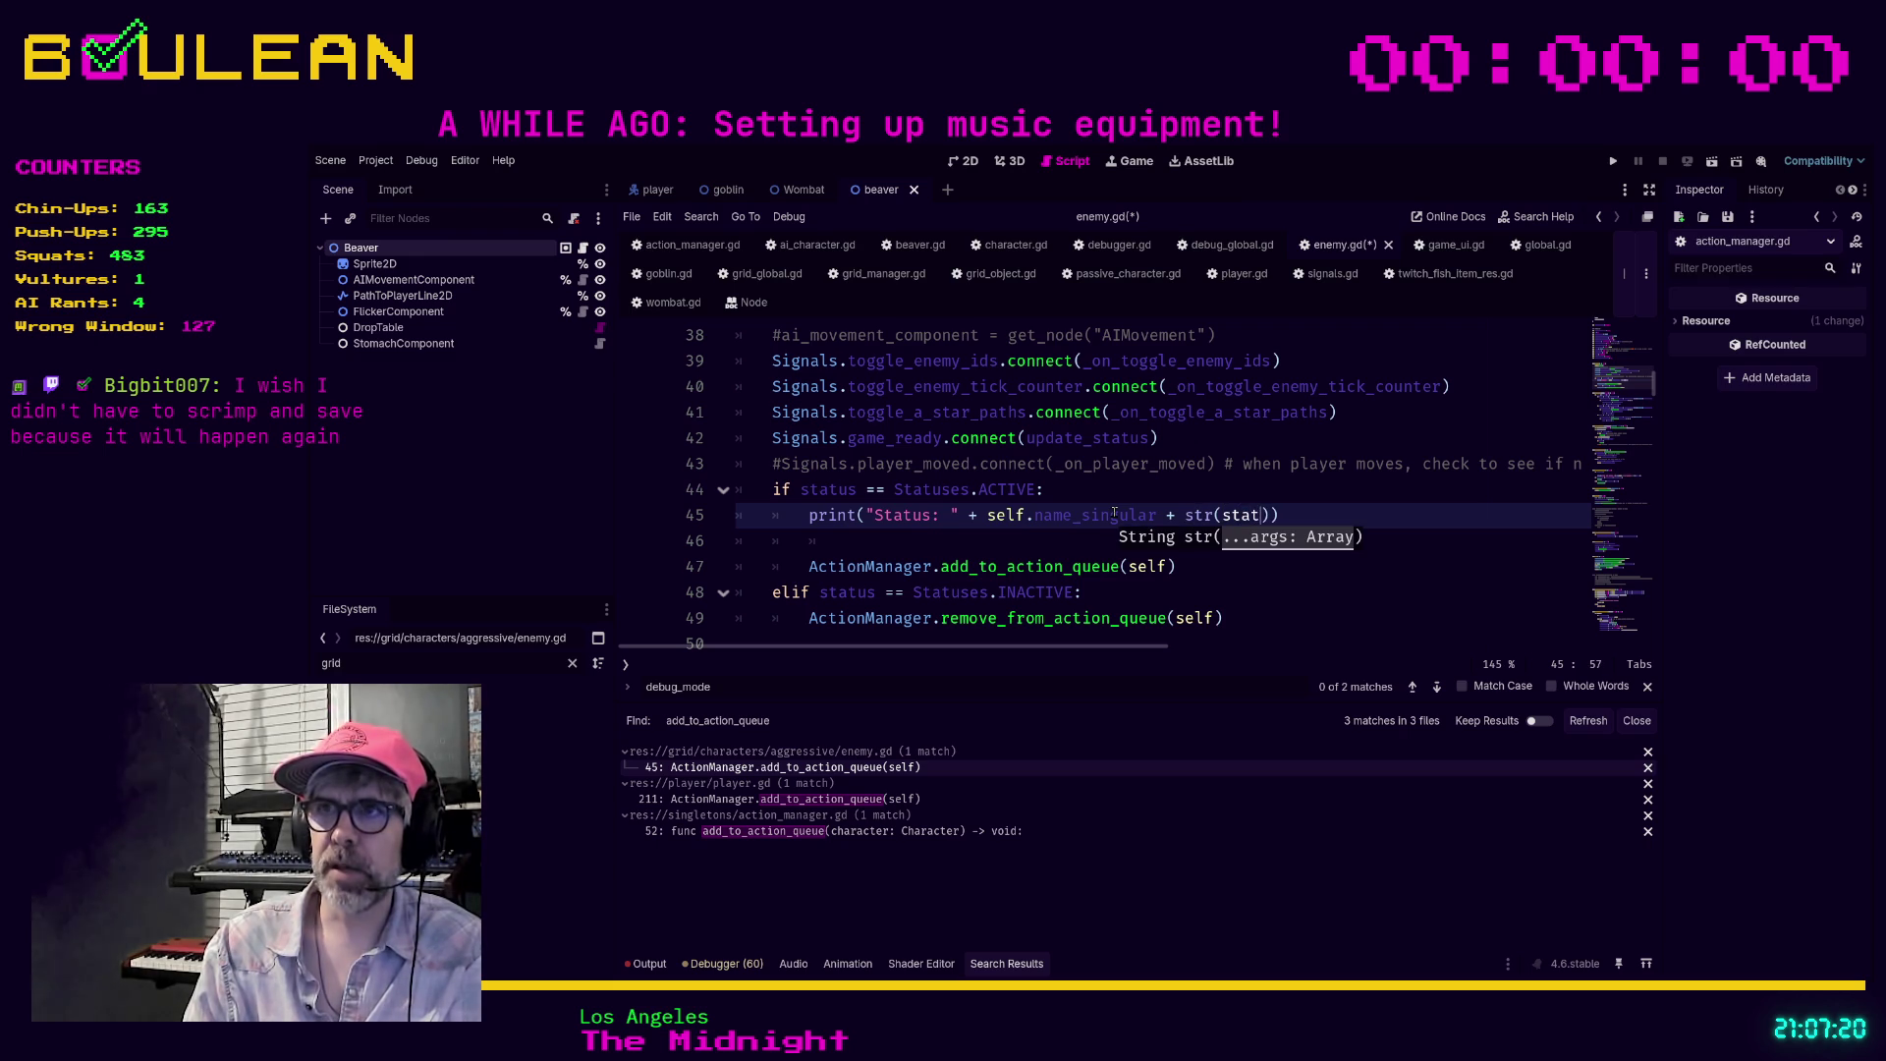
text(us.)
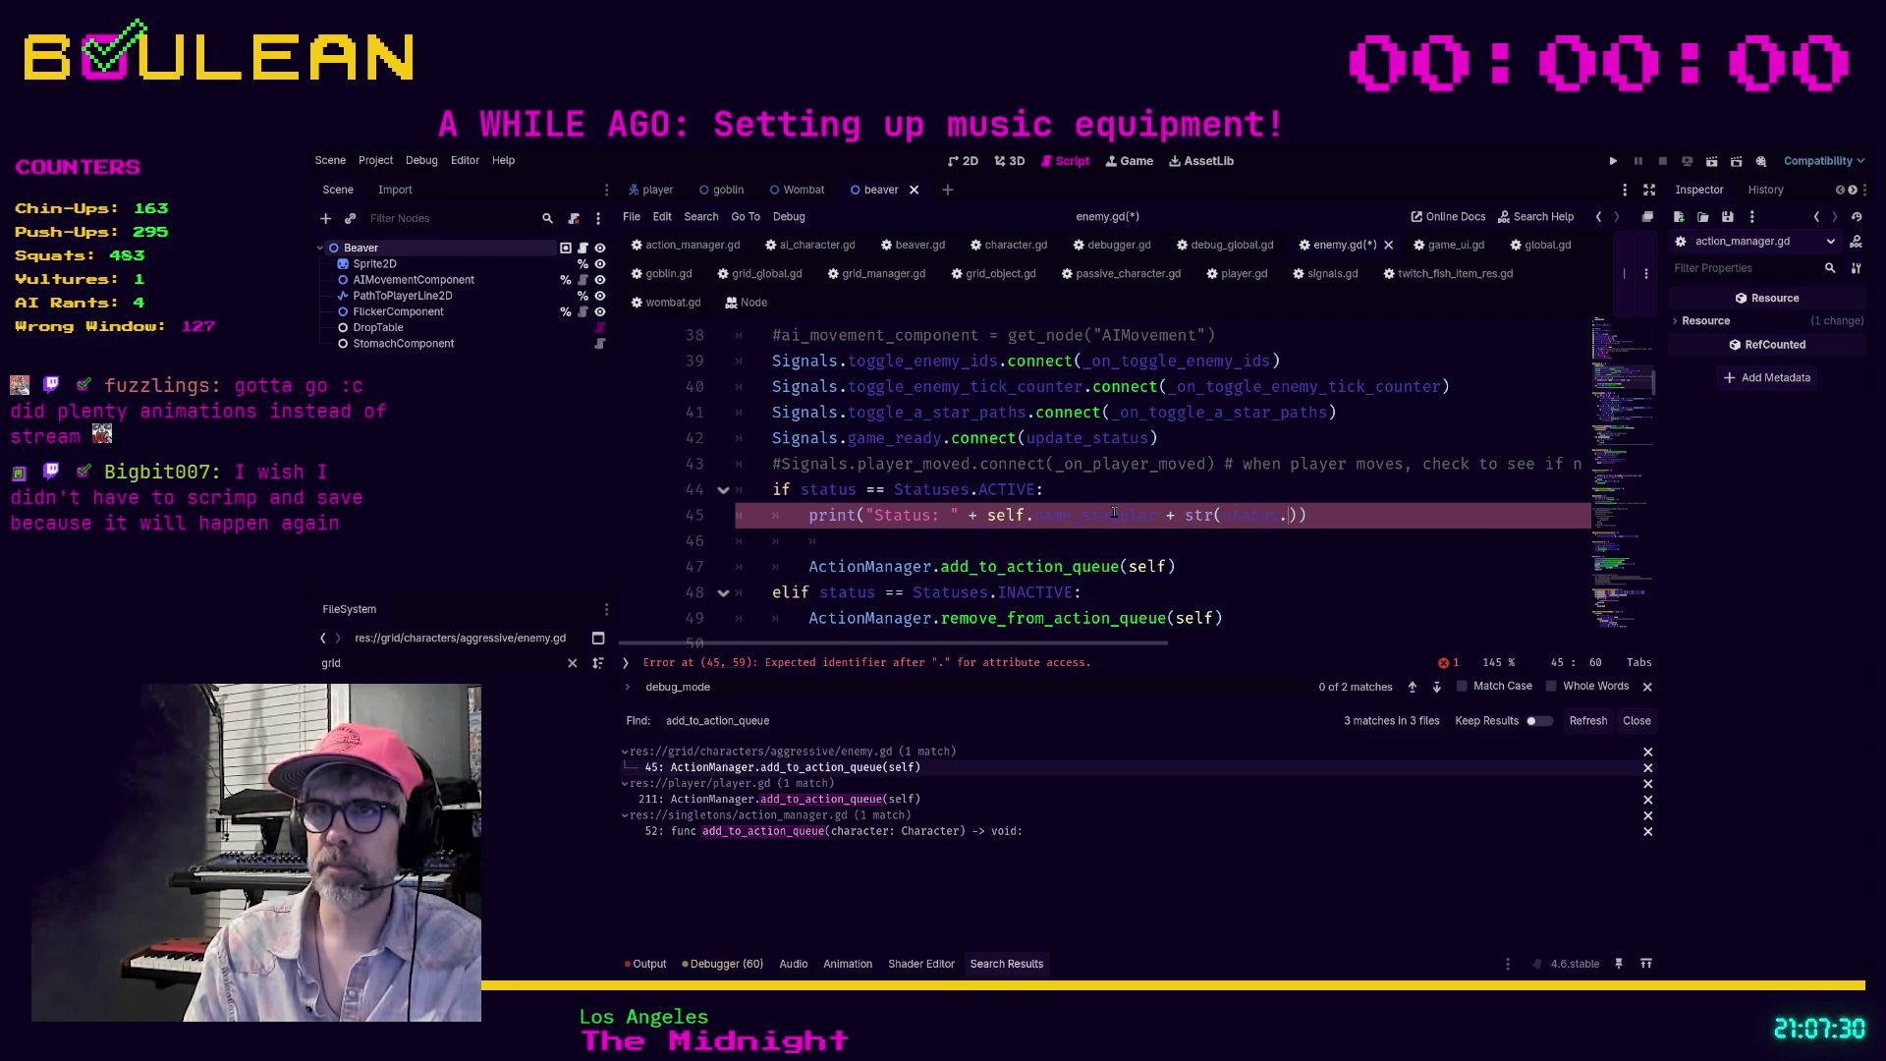
key(BackSpace)
key(BackSpace)
key(BackSpace)
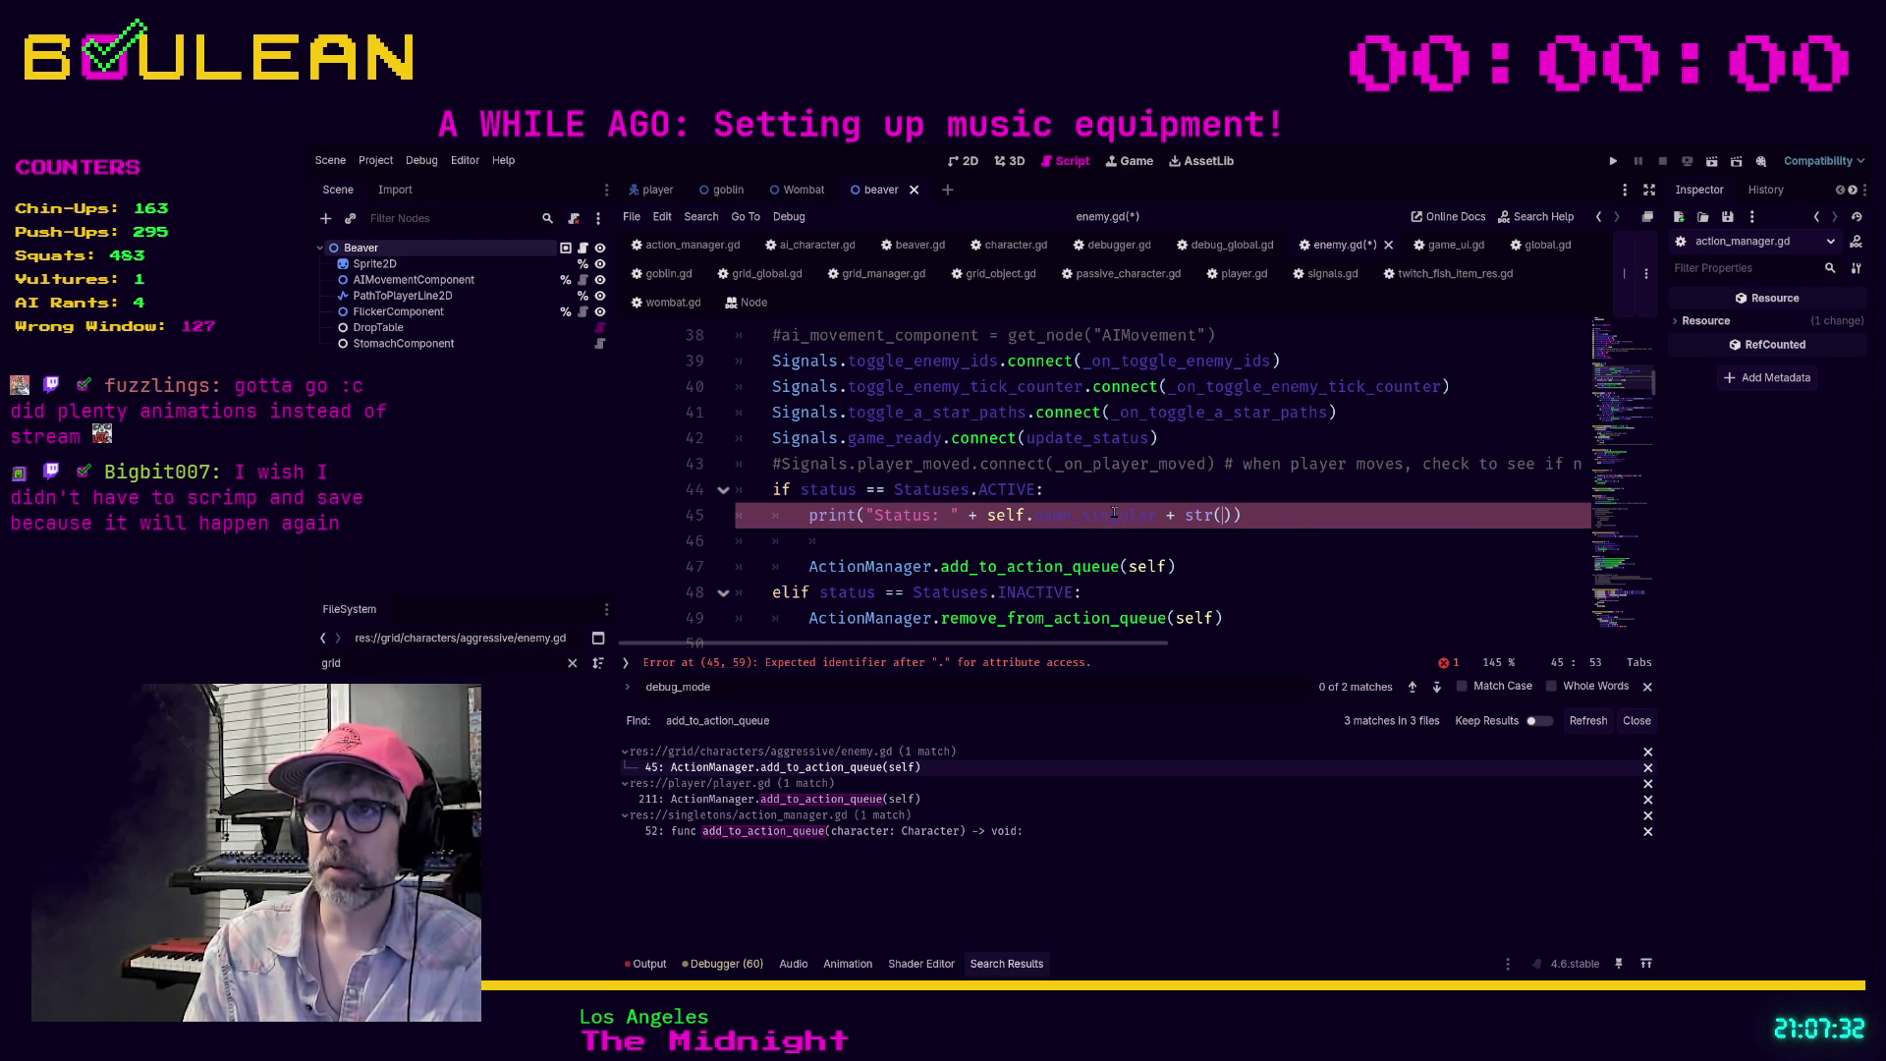
text(Sta)
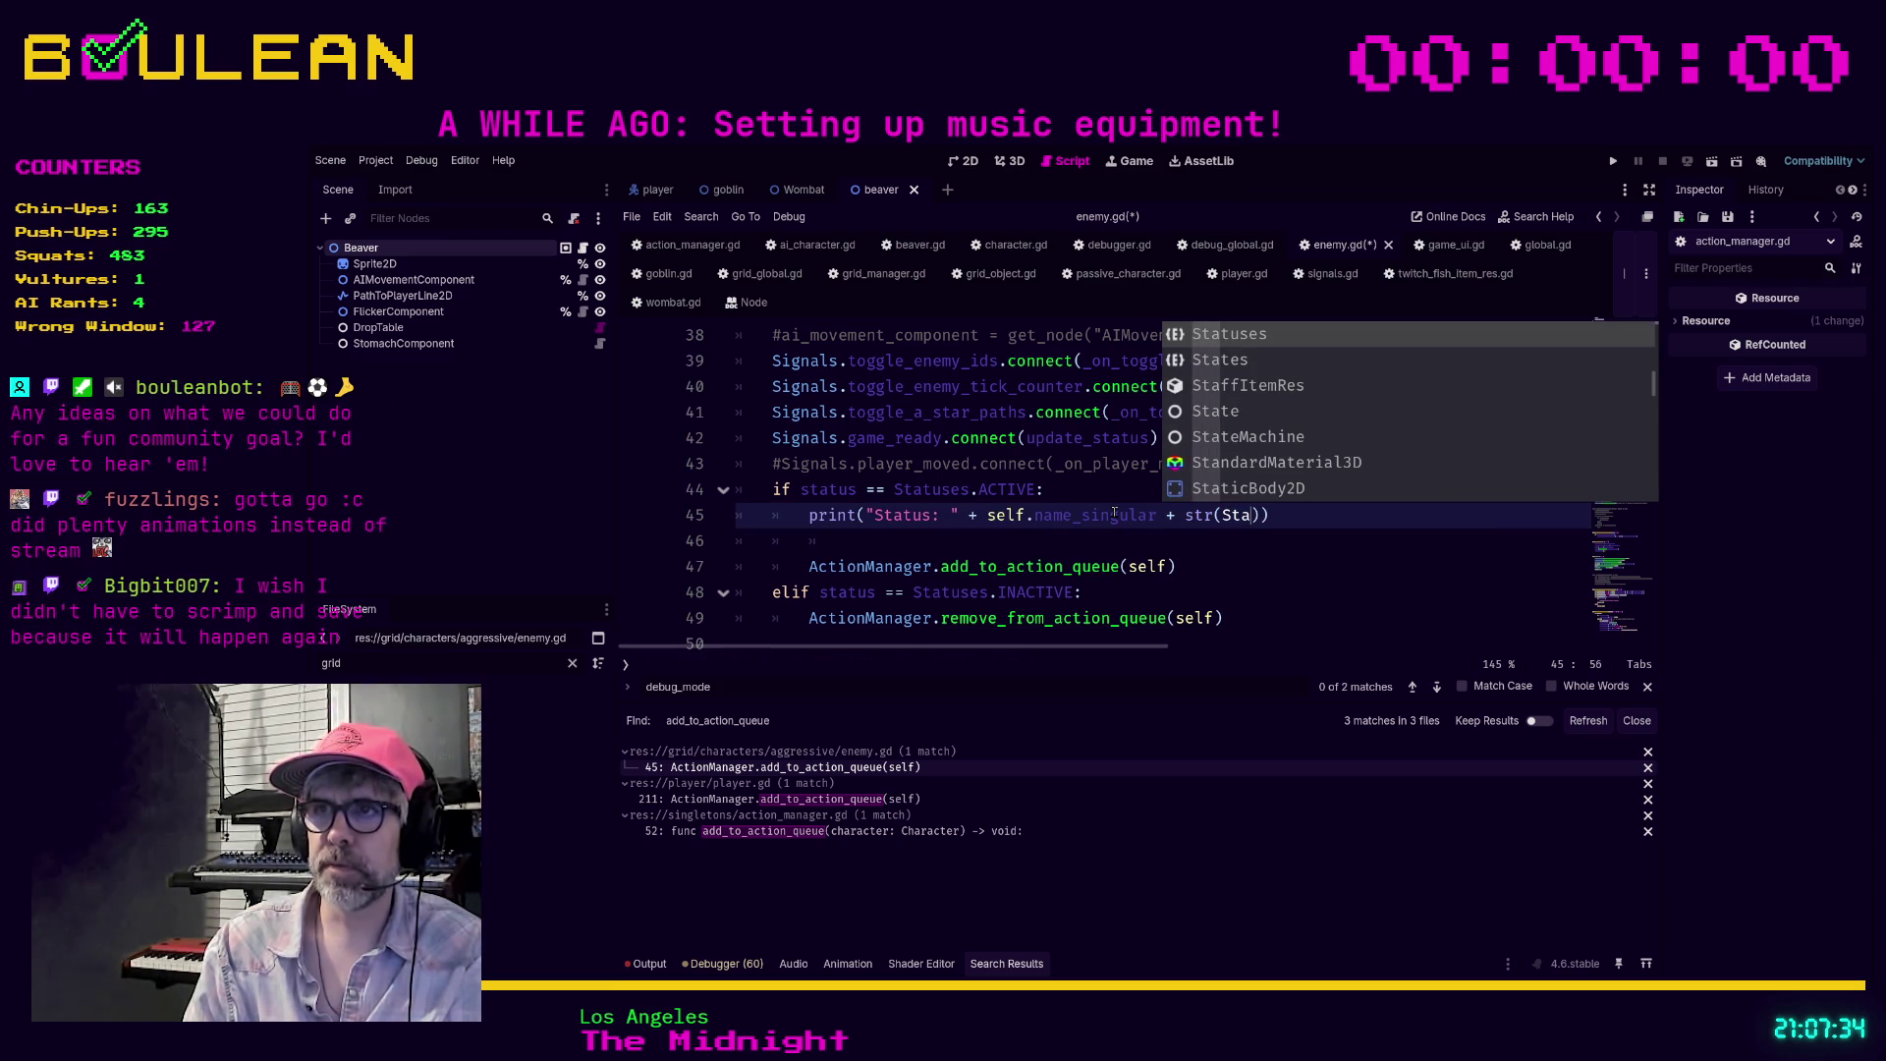
key(Return)
text(.ke)
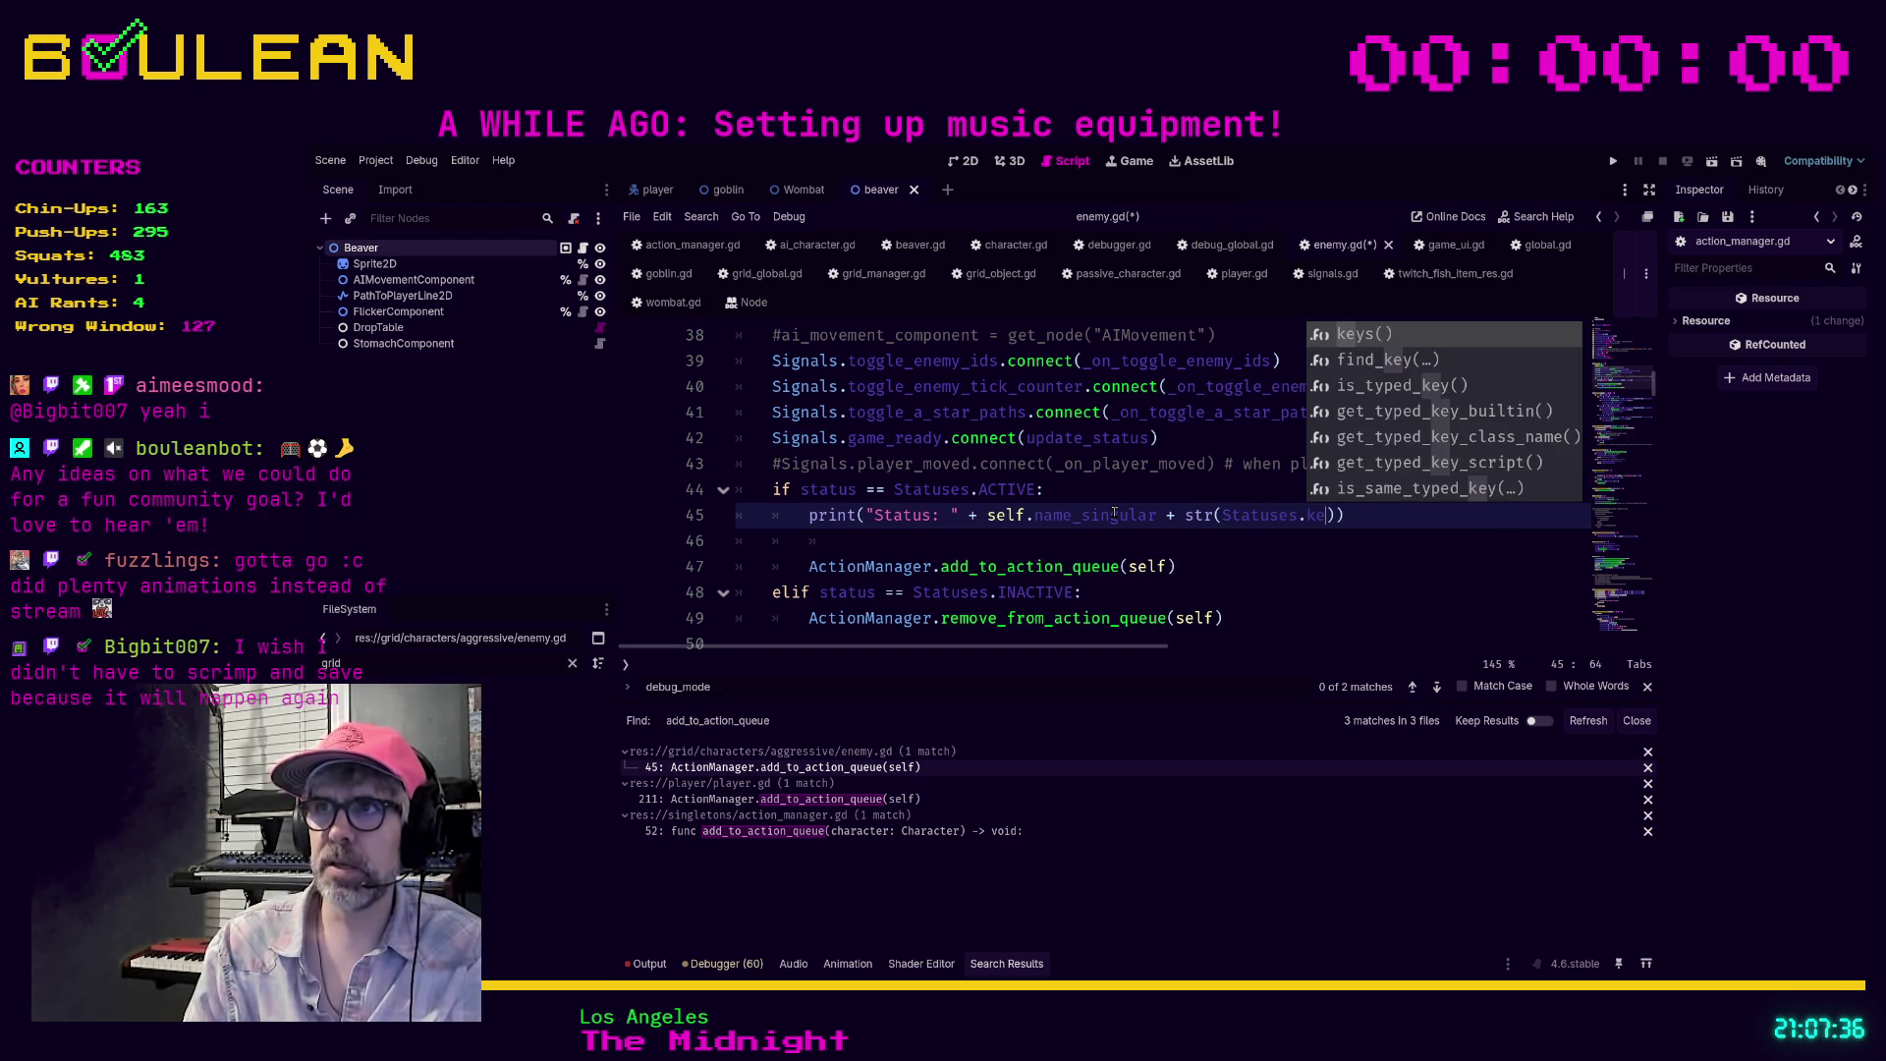
key(Return)
text([status)
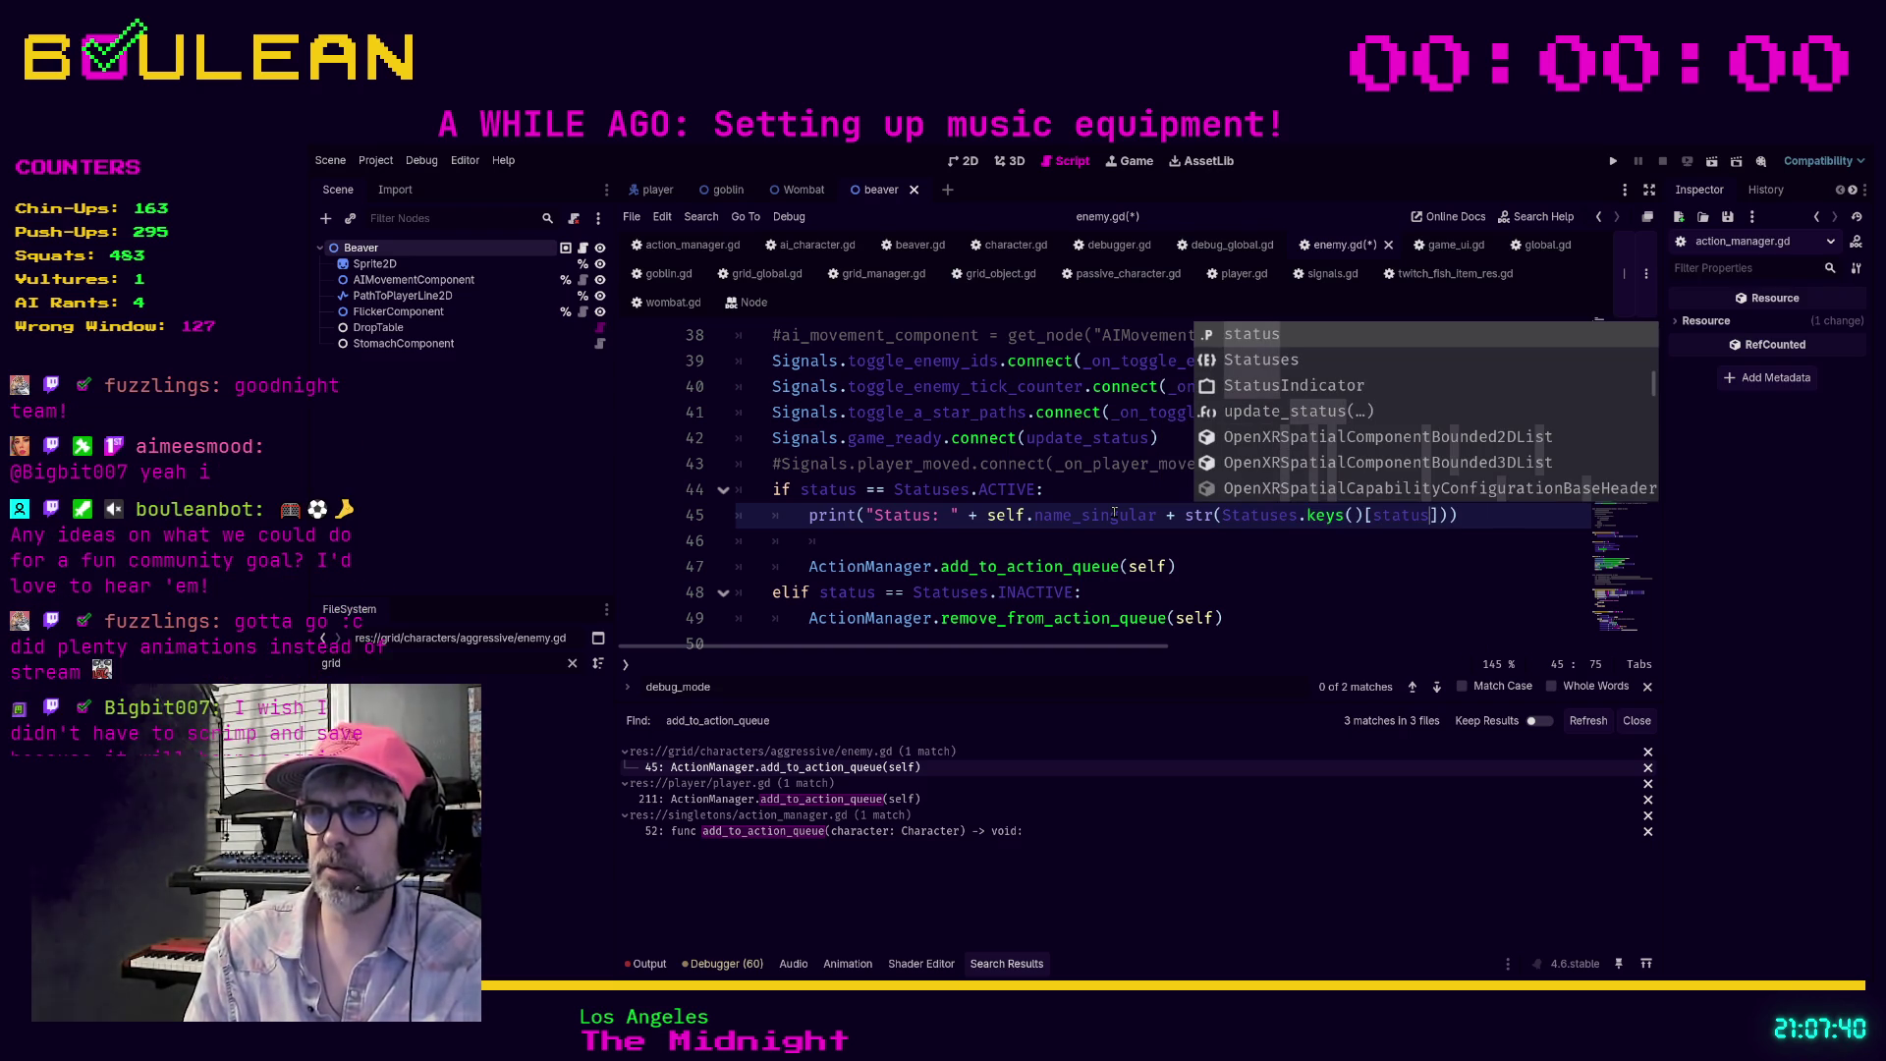
click(1149, 537)
key(ctrl+s)
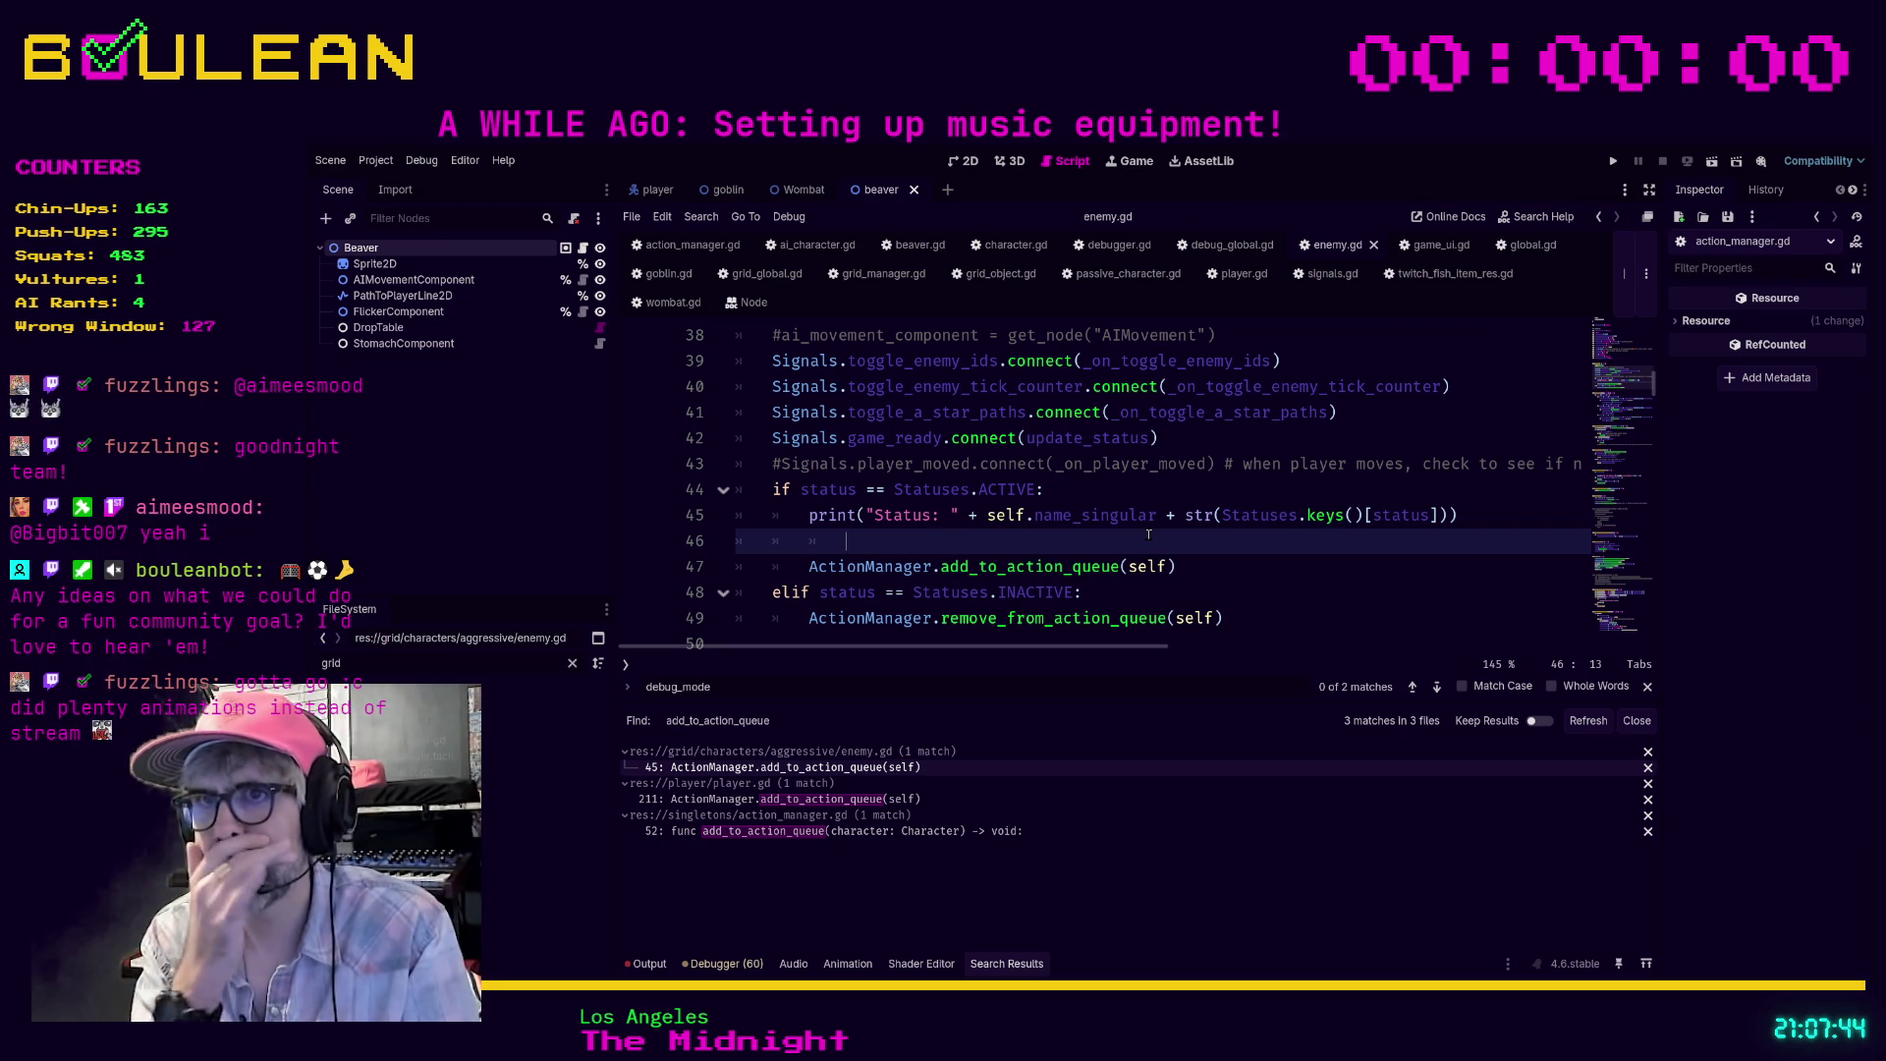
key(F5)
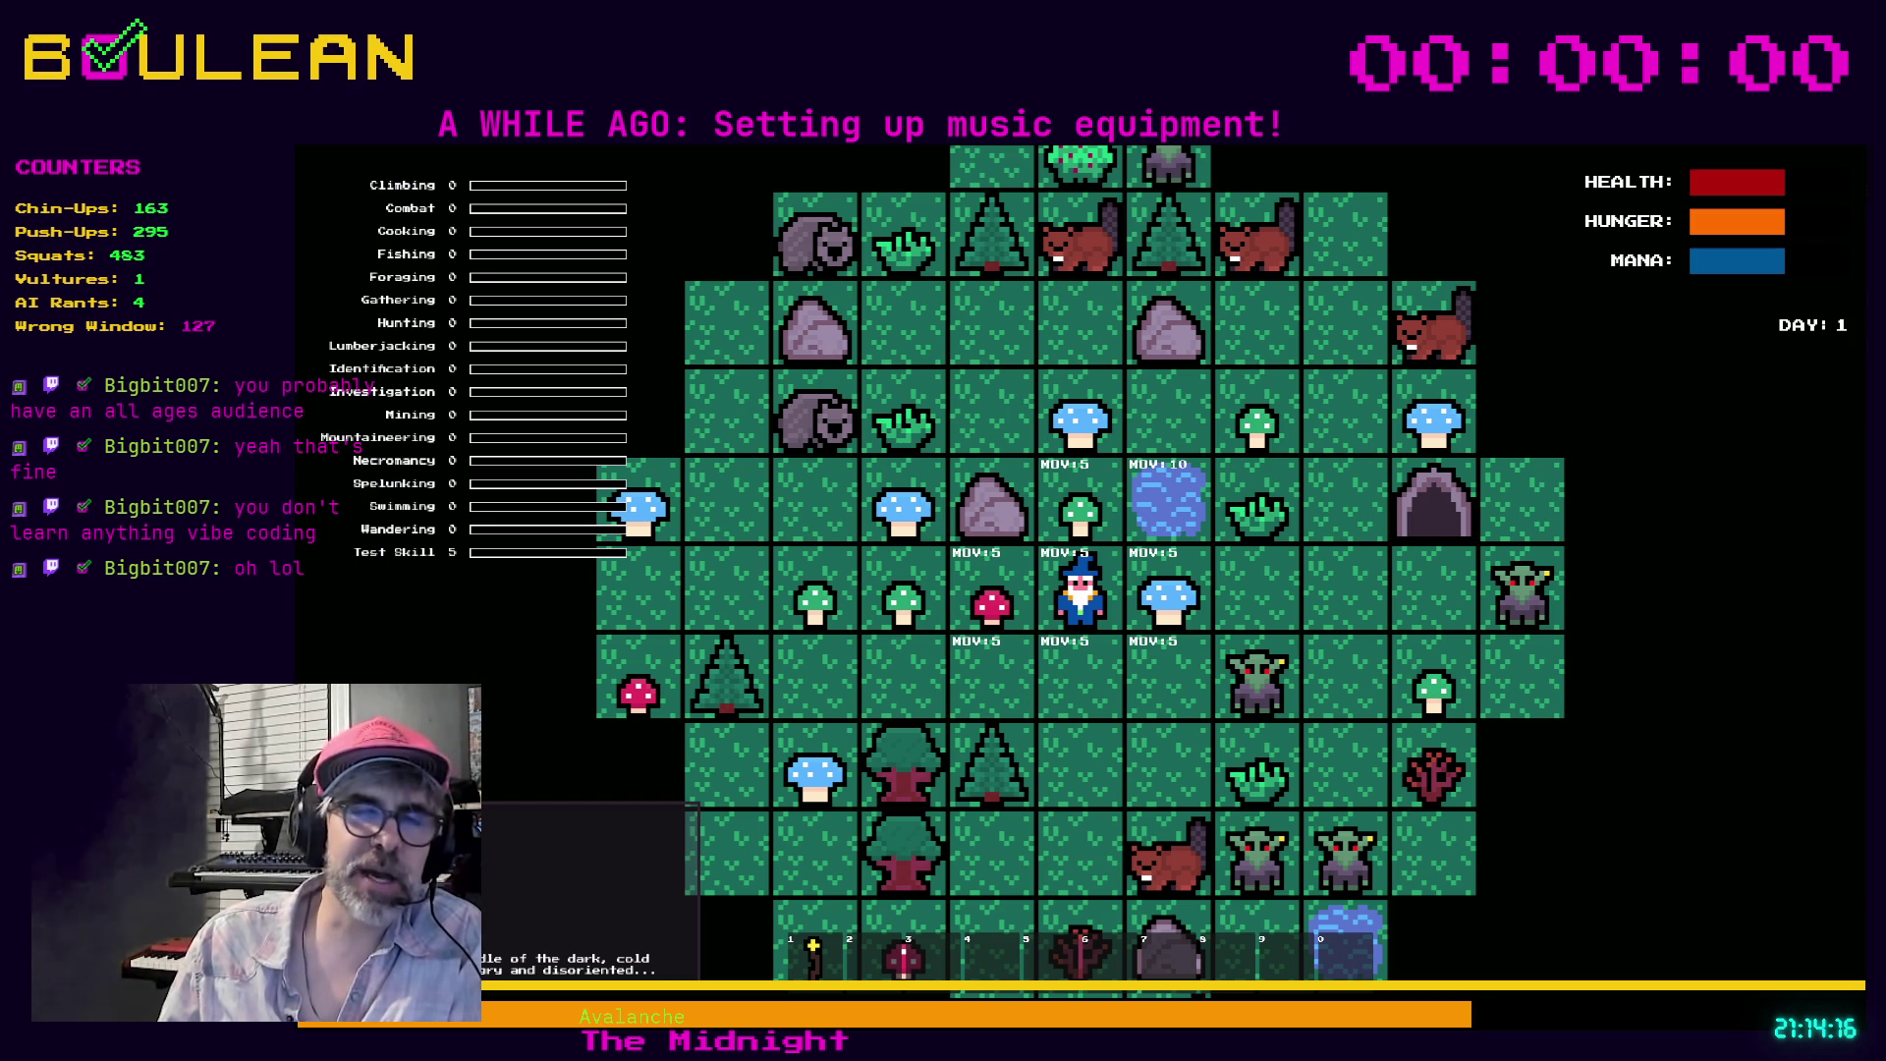
Forage the red mushroom, walk the wizard a few tiles south, then stop the game with F8
scroll(1114, 676, down, 3)
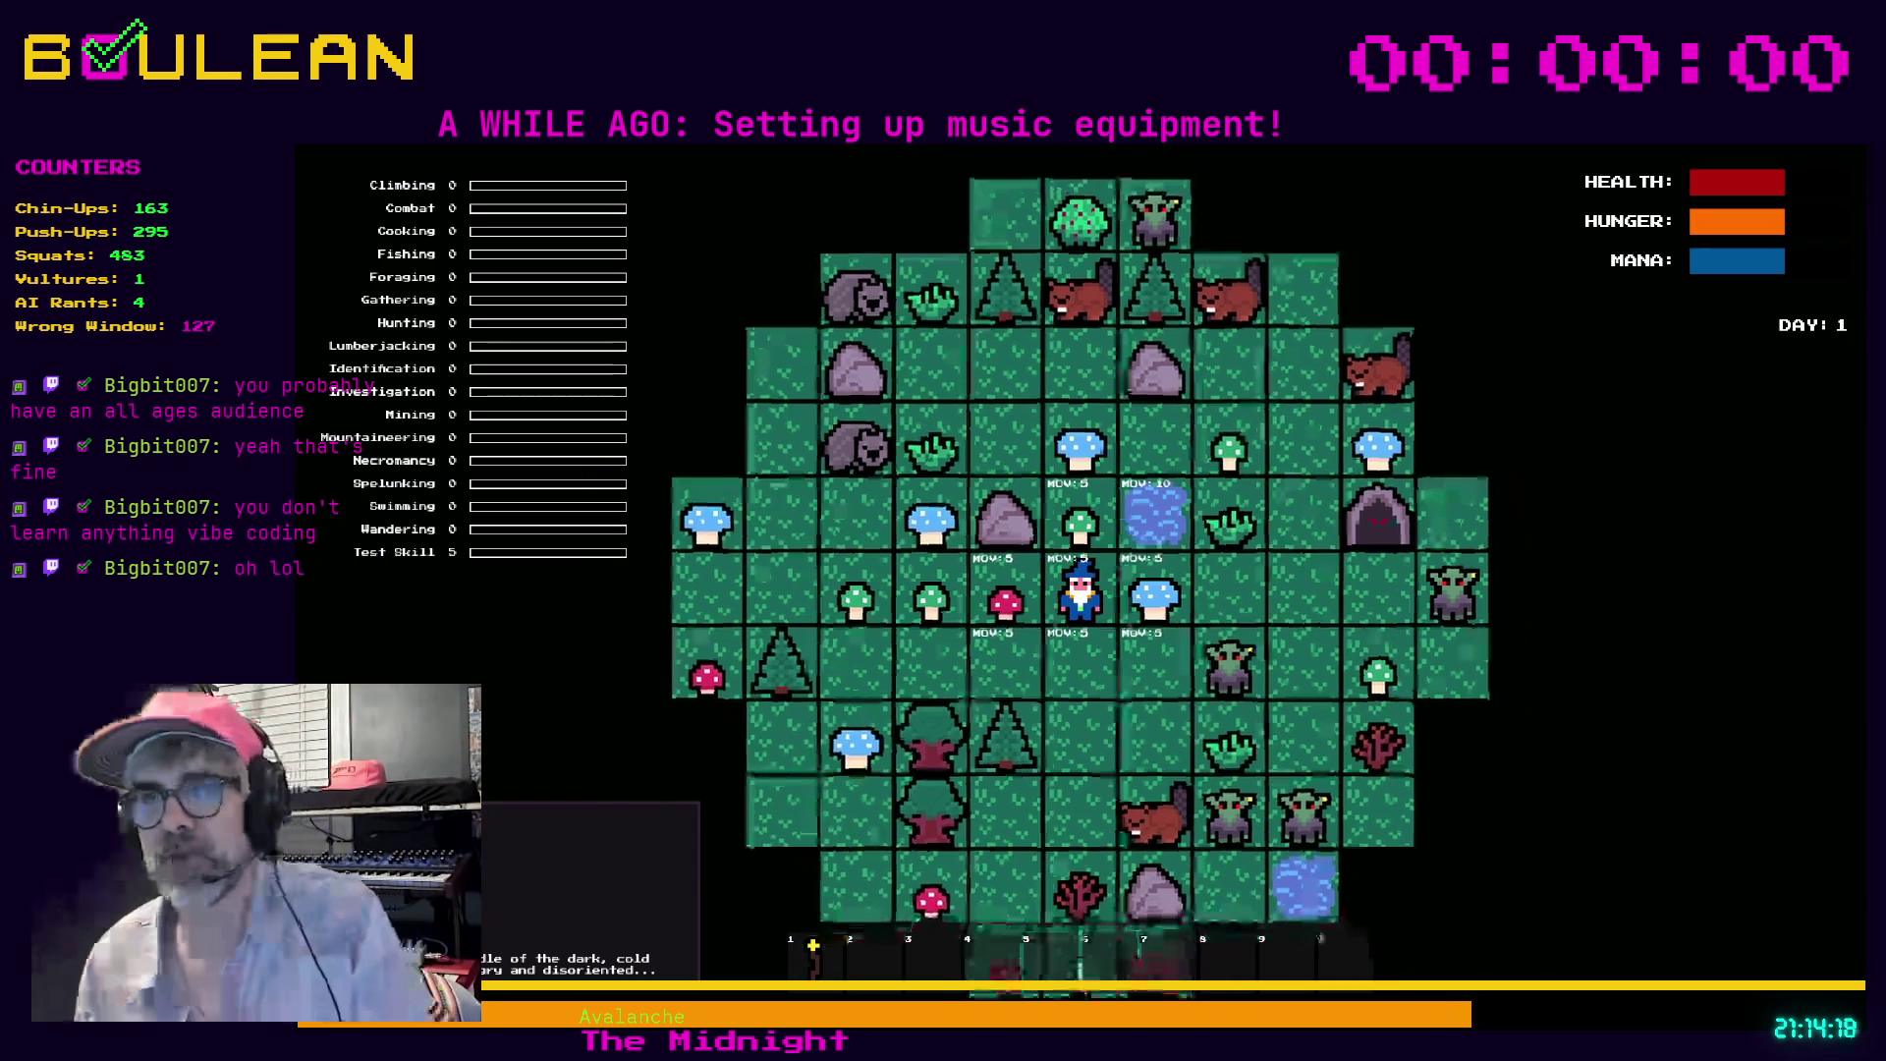
key(f)
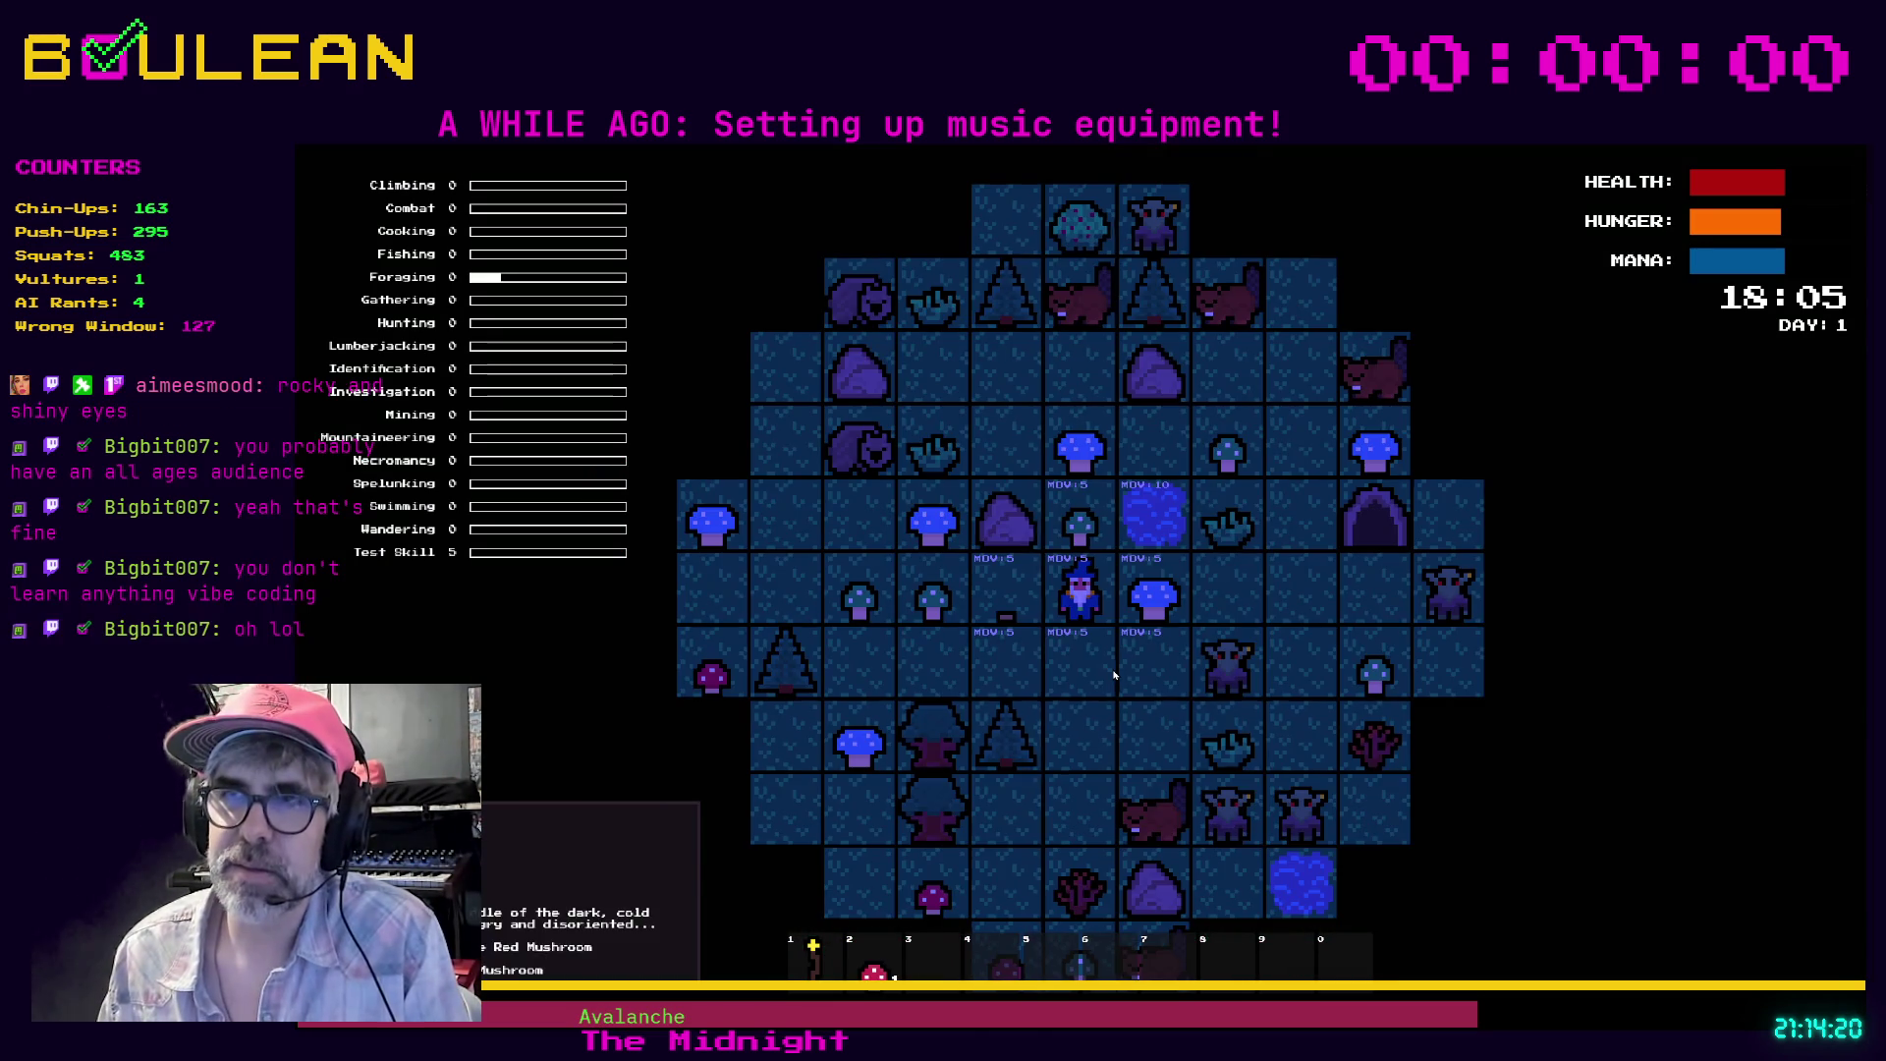
key(s)
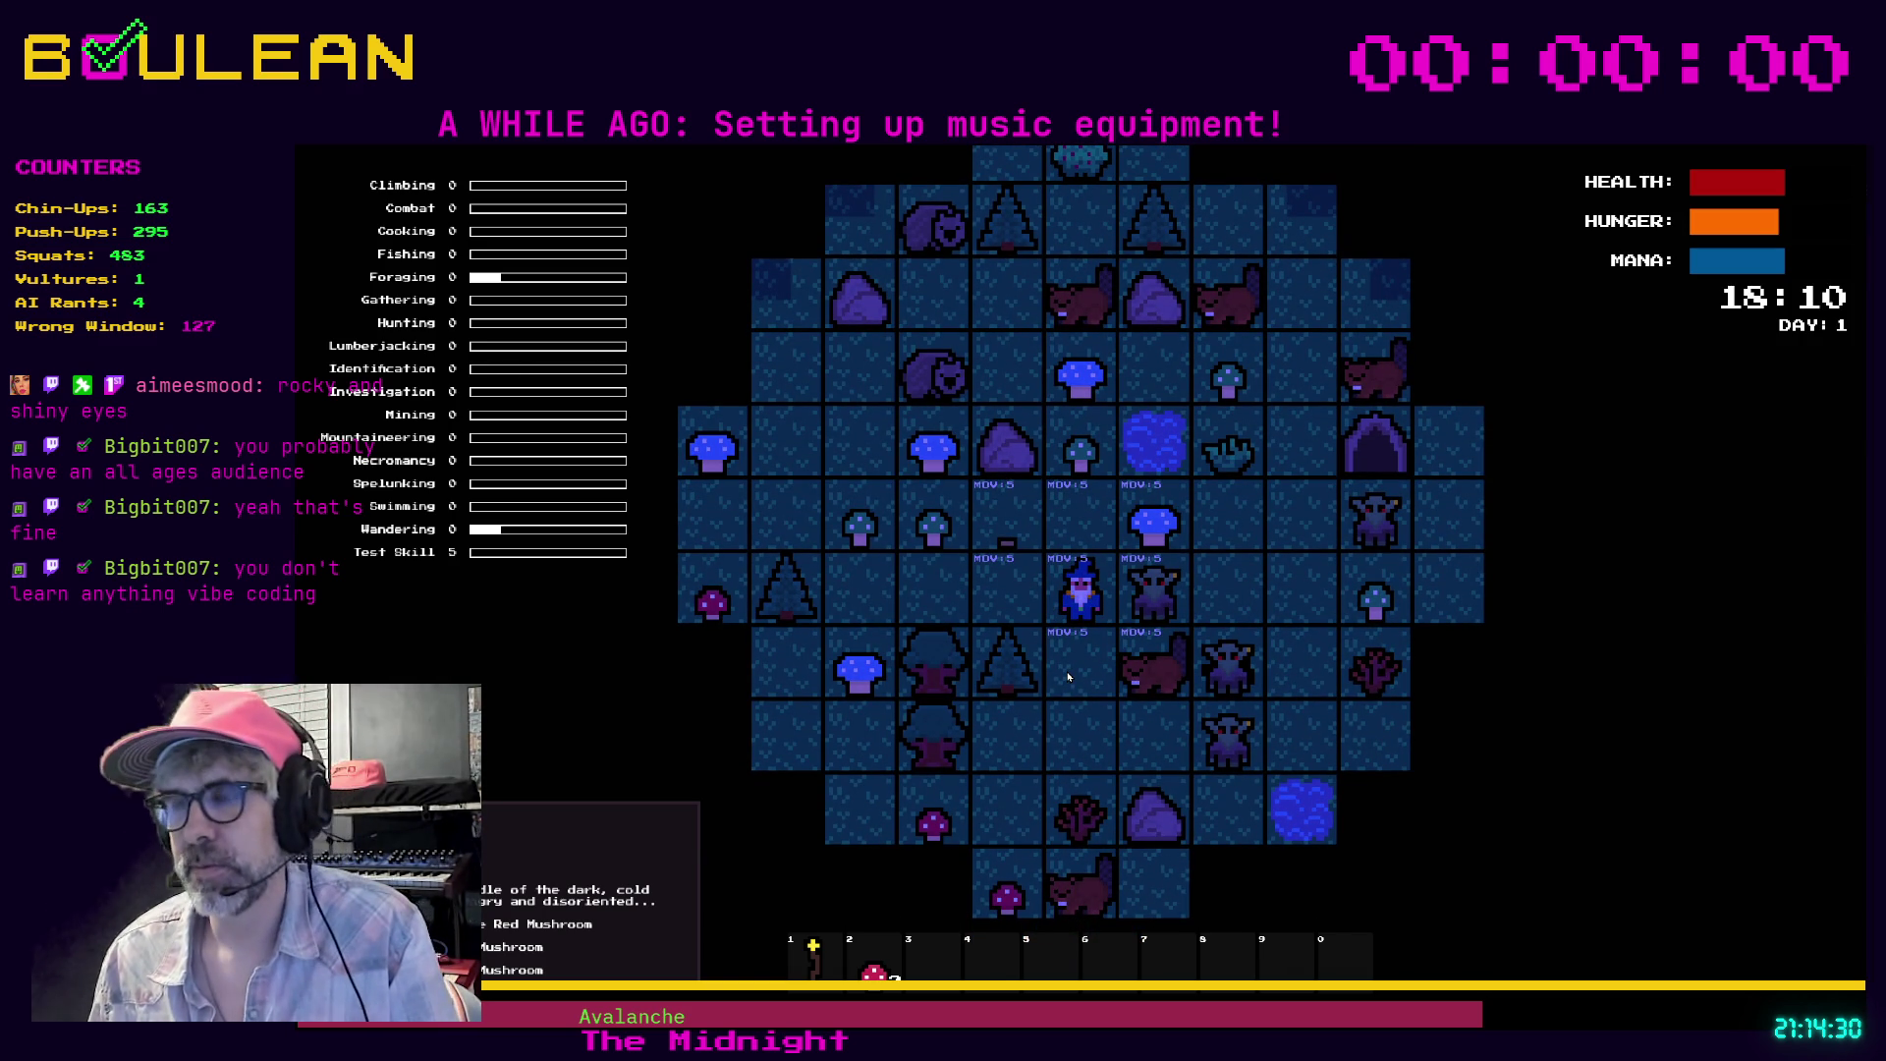
click(1068, 677)
click(1068, 677)
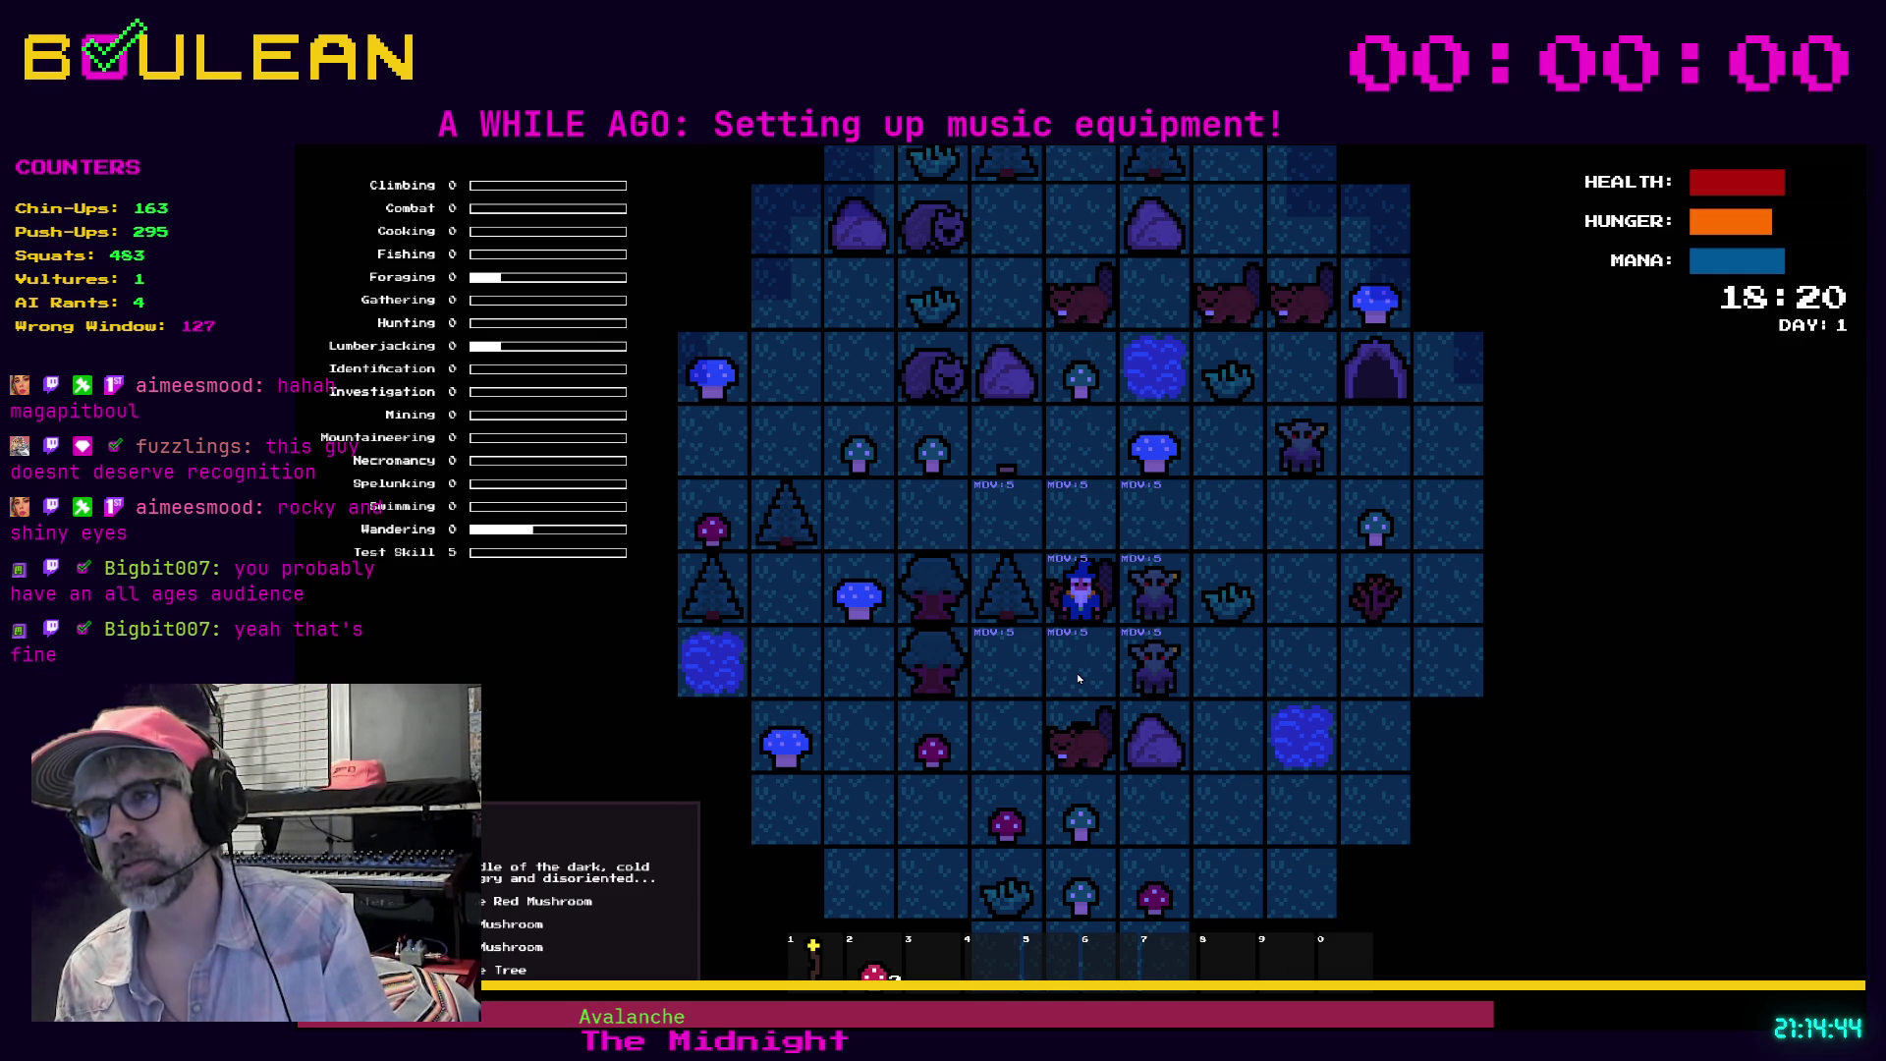
key(F8)
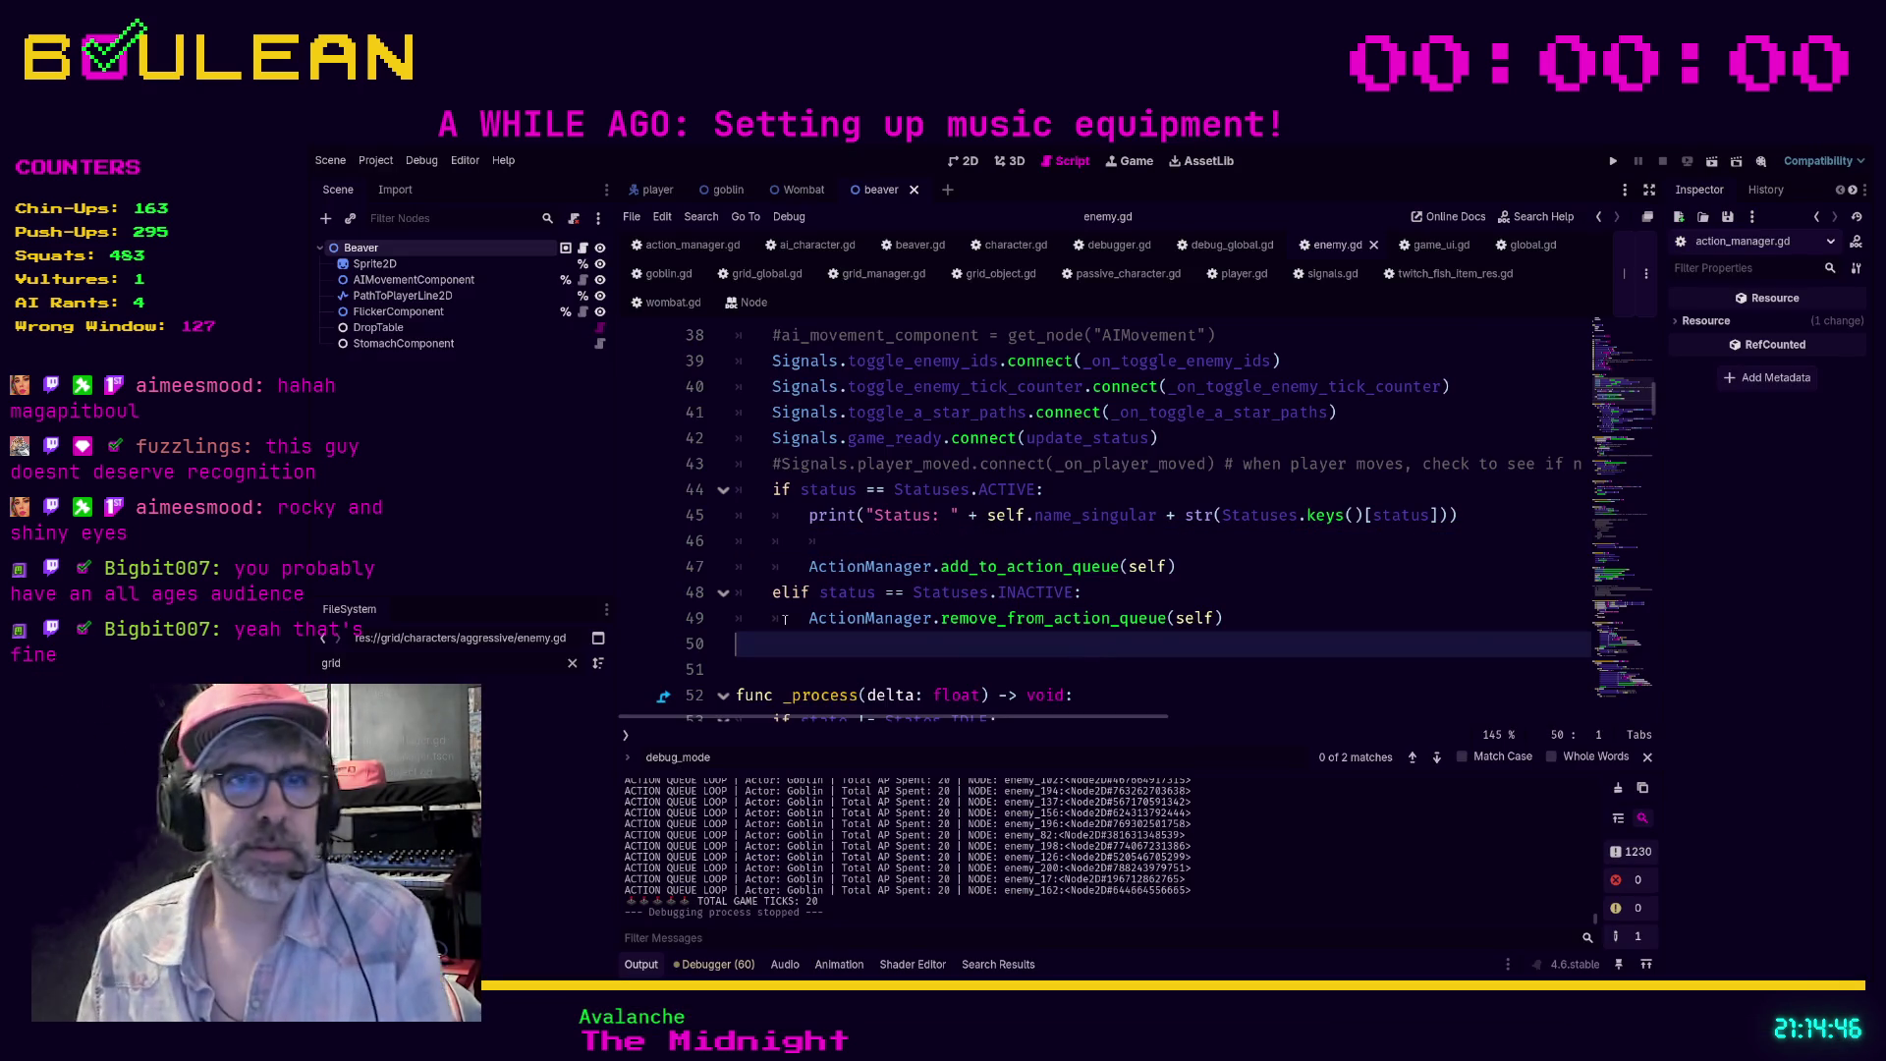